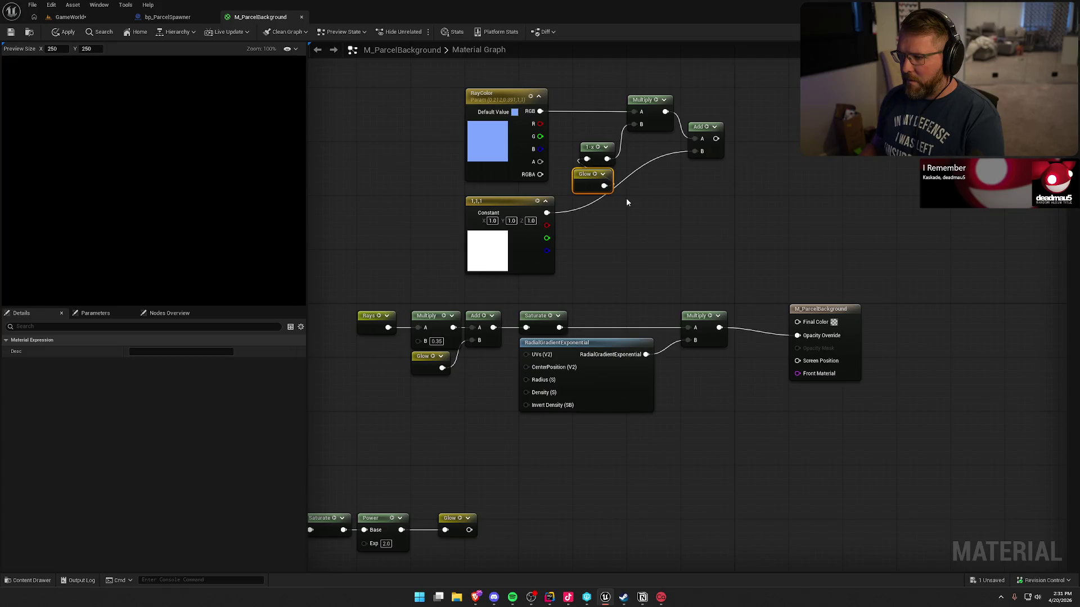
- Insert a Multiply combining Glow with the white constant into Add B, and wire Add to Final Color
type("multiply")
key("Return")
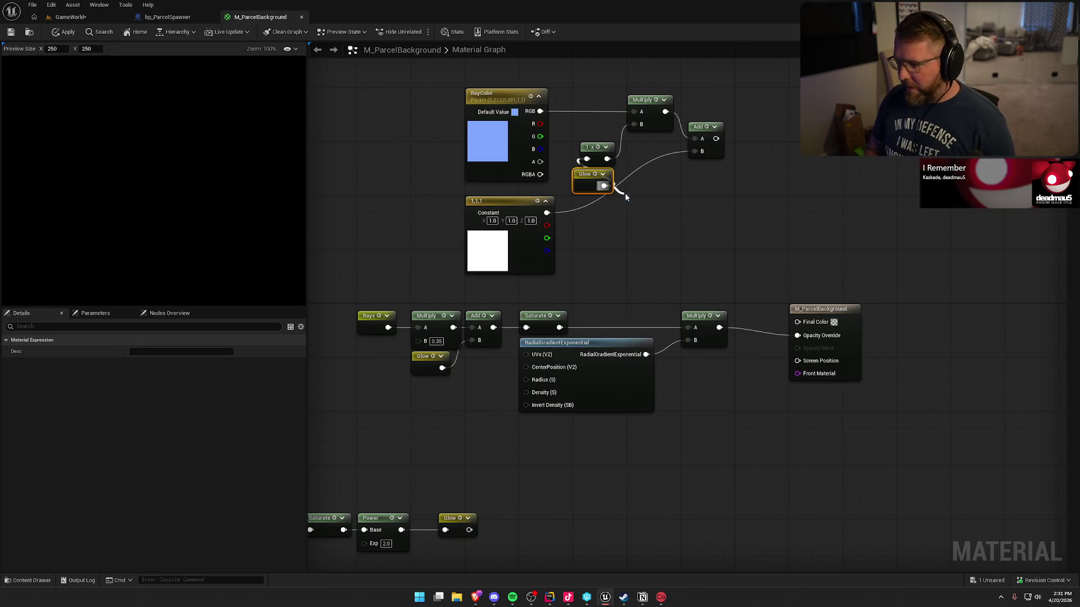
mouse_move(547, 212)
left_mouse_down()
mouse_move(627, 219)
mouse_move(696, 151)
left_mouse_up()
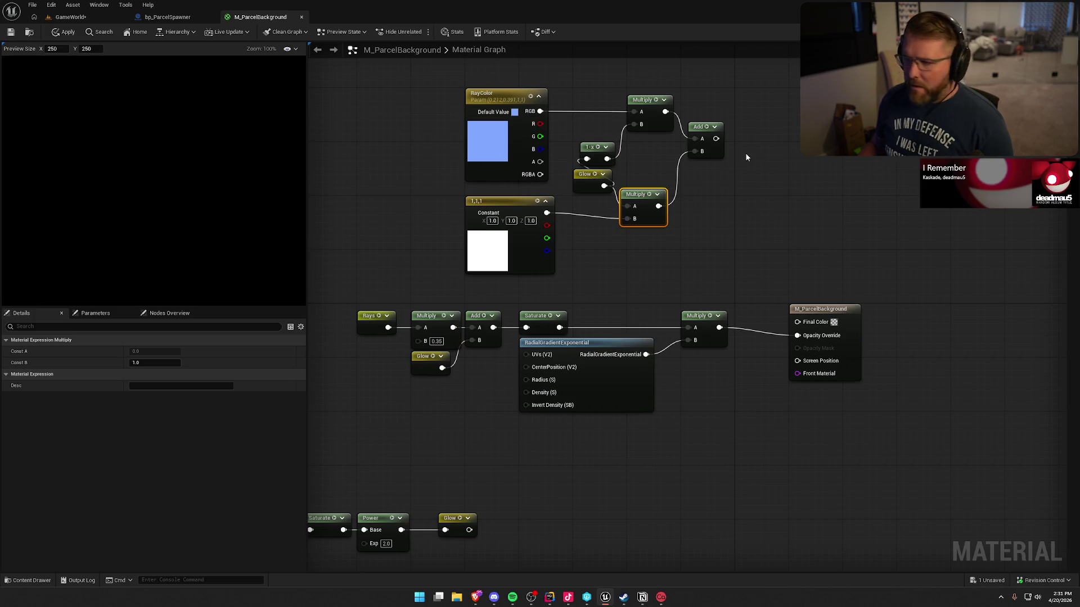
left_click_drag(716, 138, 797, 321)
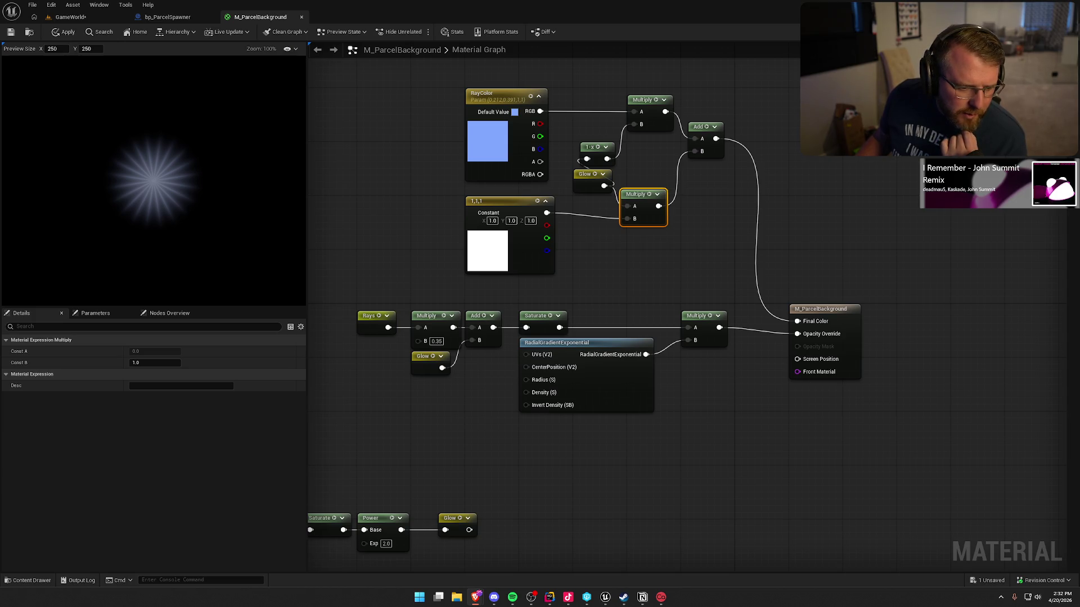
- Change the exponent of the Power node feeding RayMask from 2.0 to 1.0
left_click(488, 477)
scroll(488, 476, "down", 3)
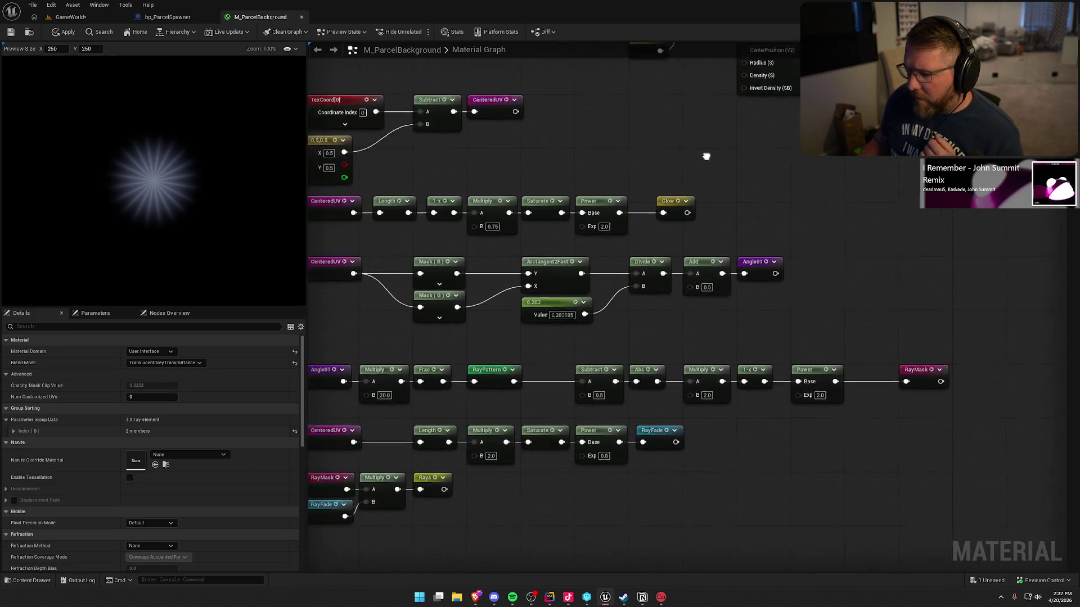
scroll(720, 156, "up", 3)
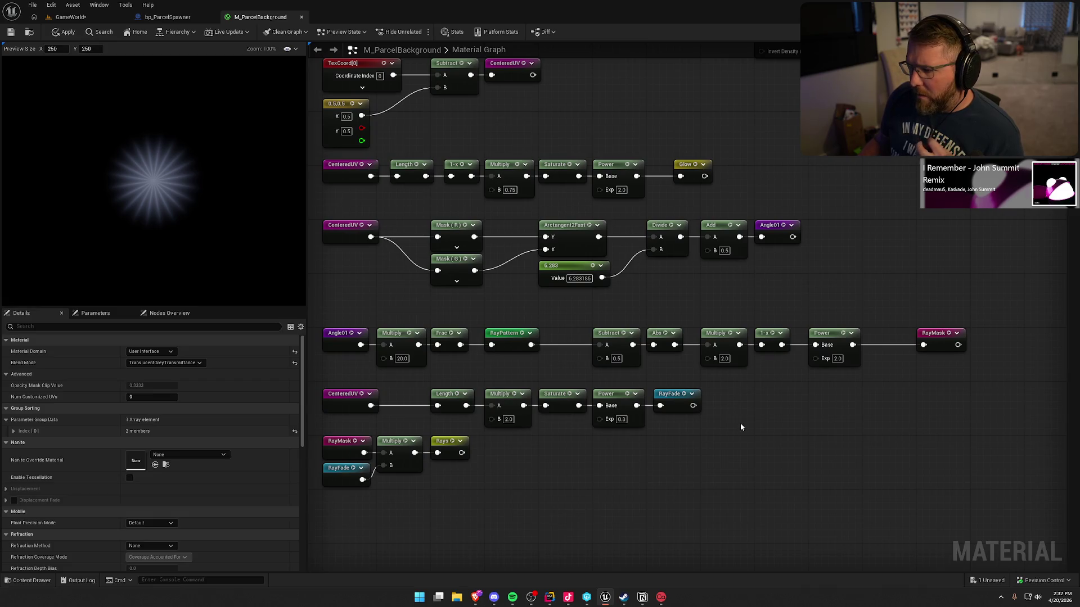
left_click(334, 441)
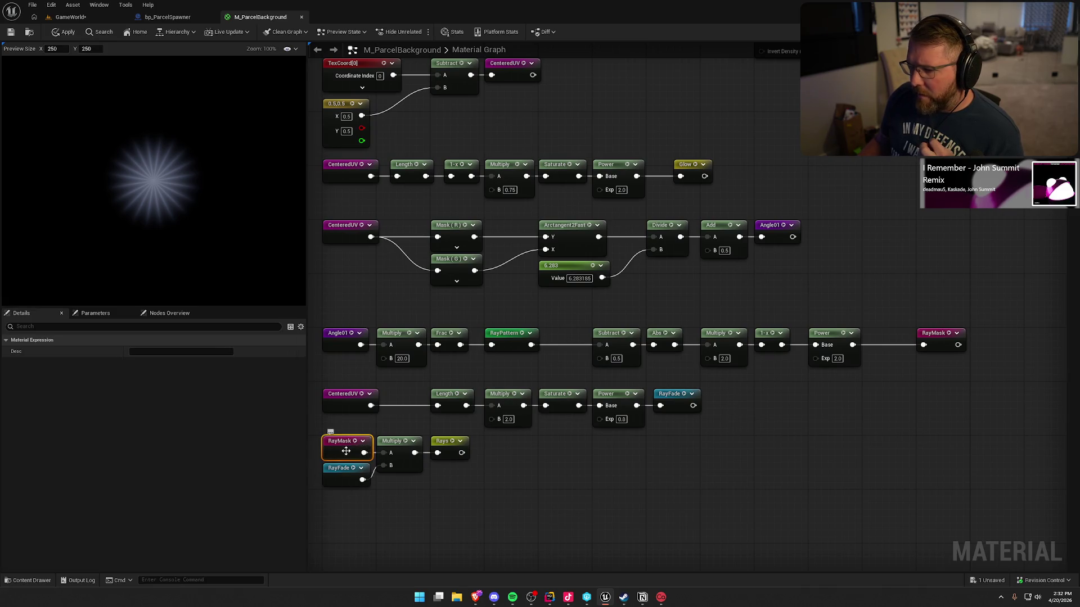
left_click(836, 360)
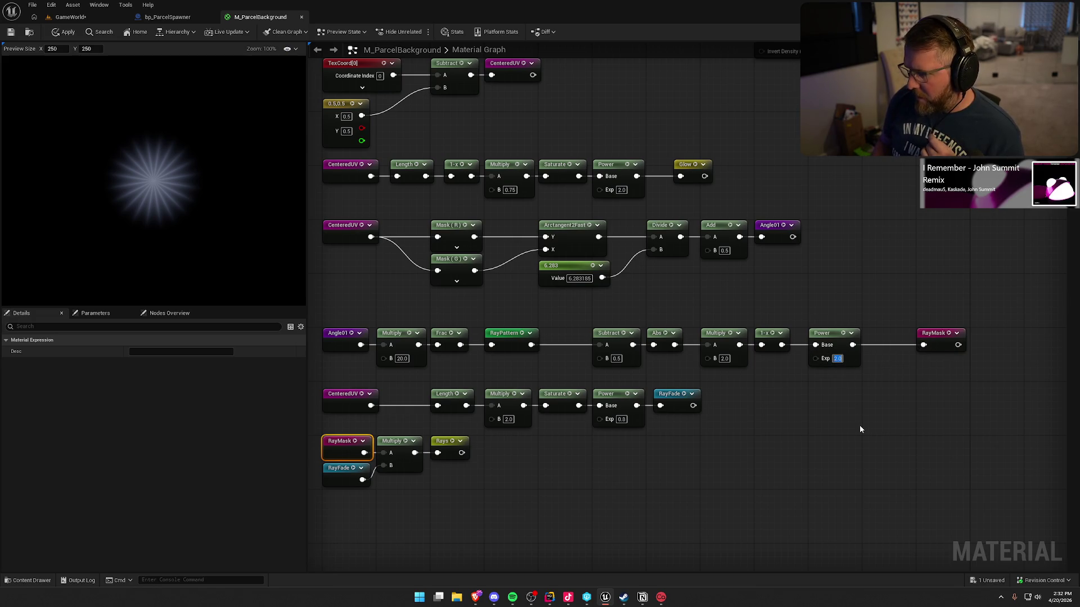
type("1")
key("Return")
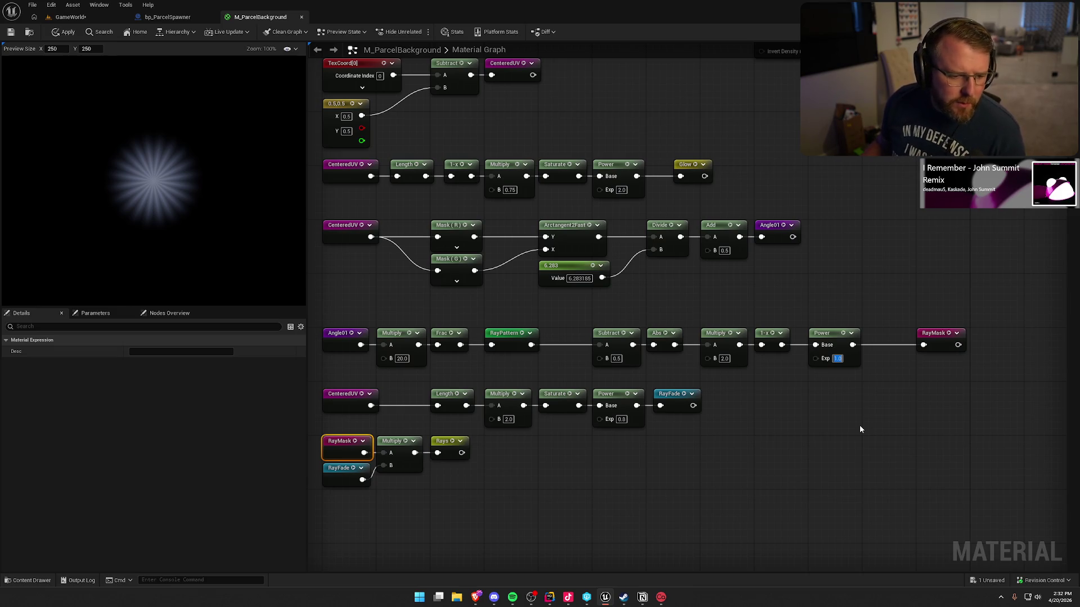
- Add a Saturate node after RayMask's output and line it up with RayMask
scroll(784, 378, "down", 3)
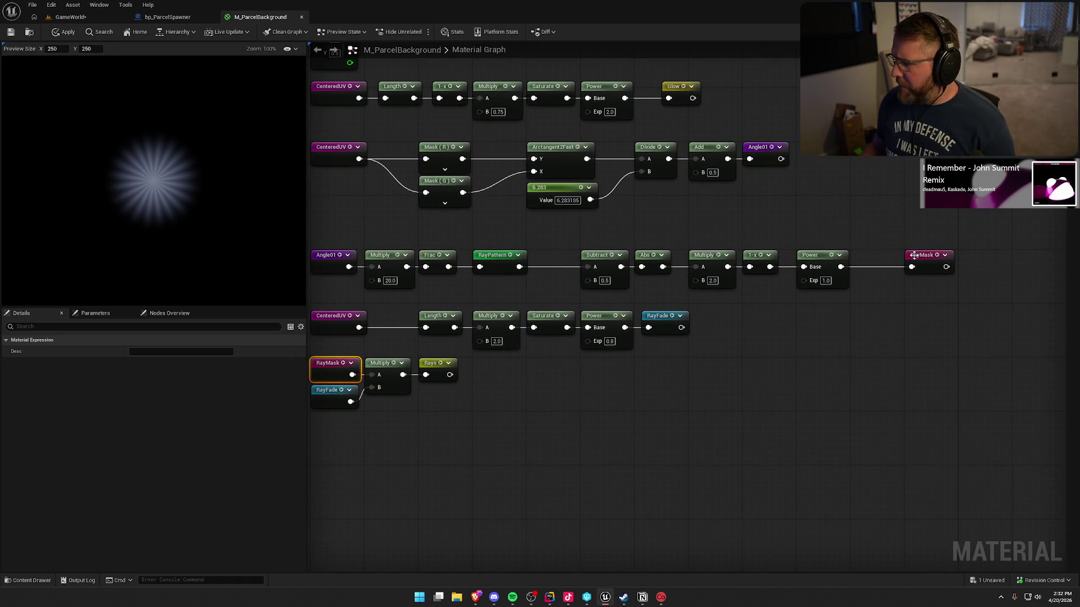
left_click(914, 255)
left_click_drag(914, 255, 888, 256)
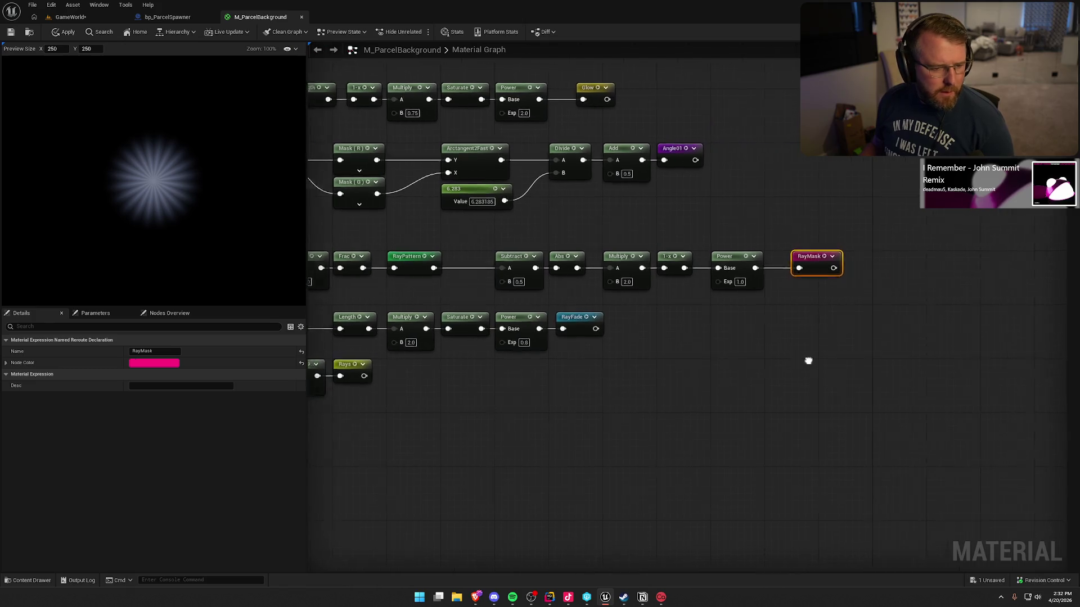
left_click_drag(808, 360, 789, 356)
left_click(789, 356)
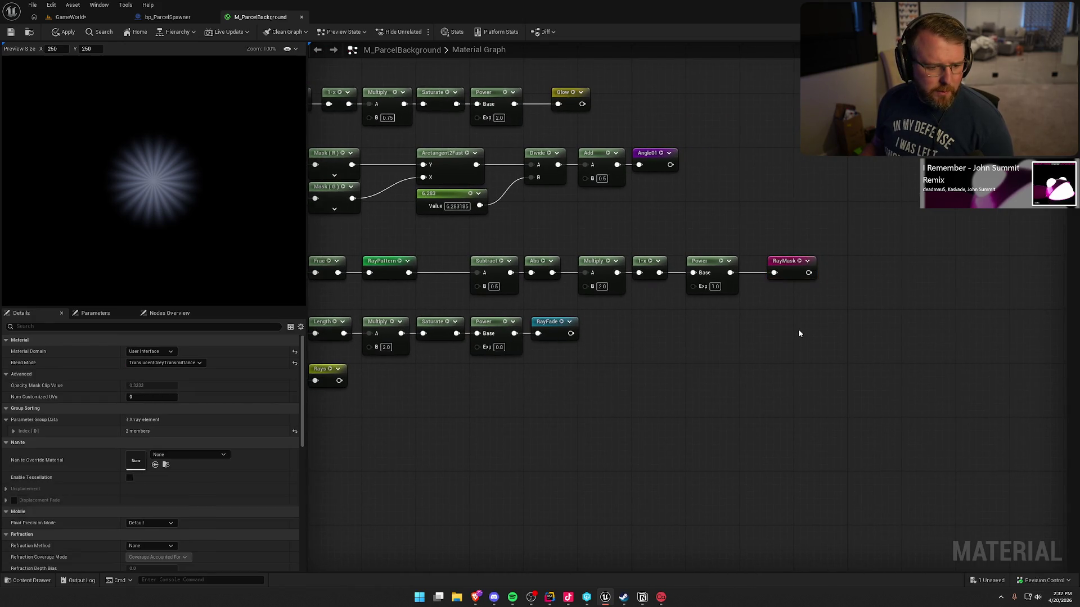
left_click_drag(808, 273, 855, 274)
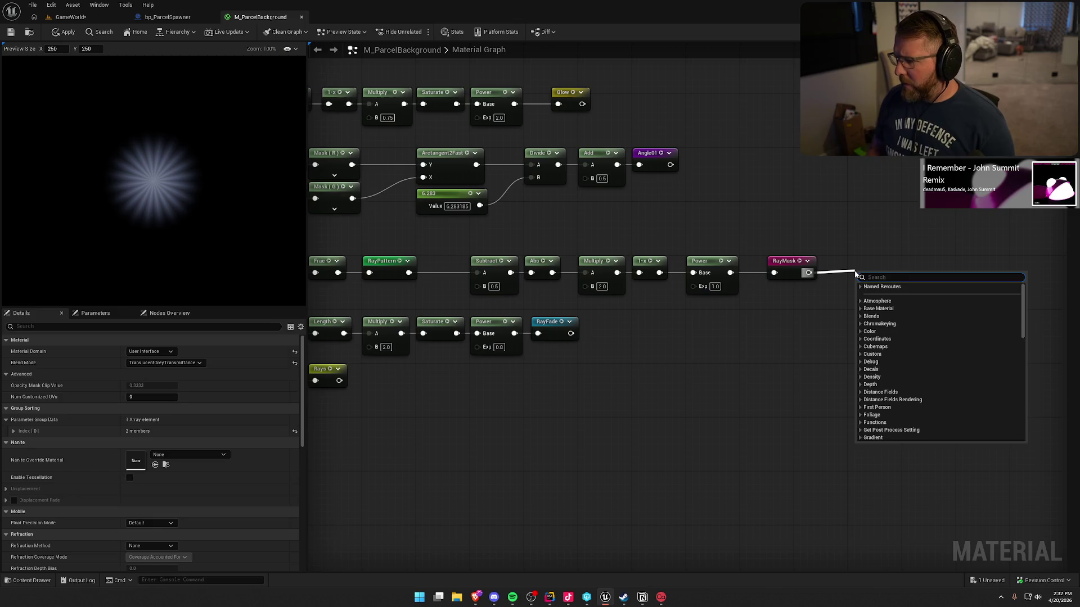
type("sat")
key("Return")
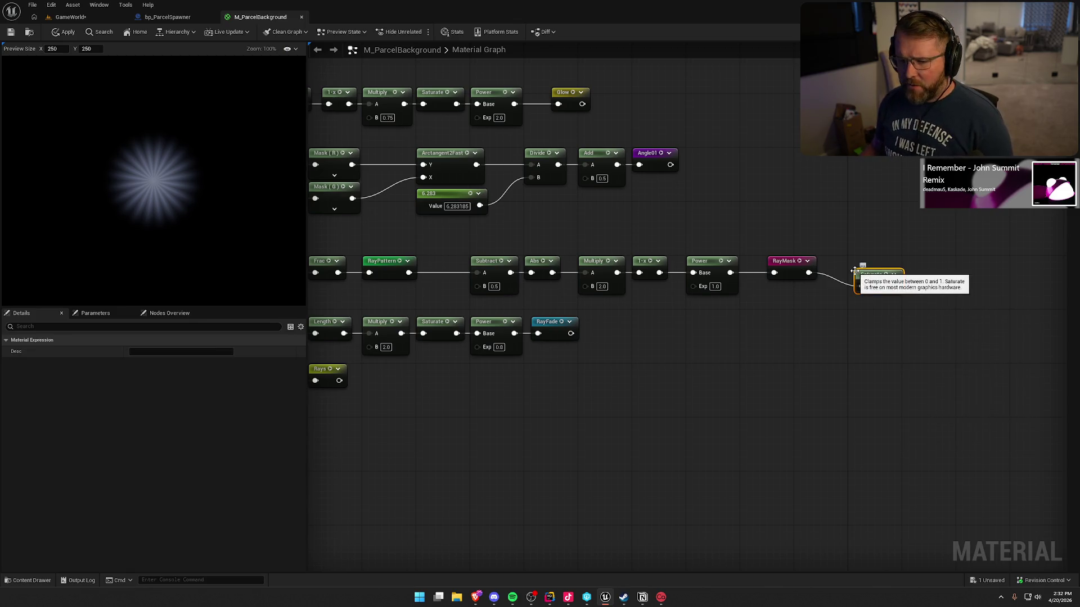
left_click_drag(869, 273, 869, 259)
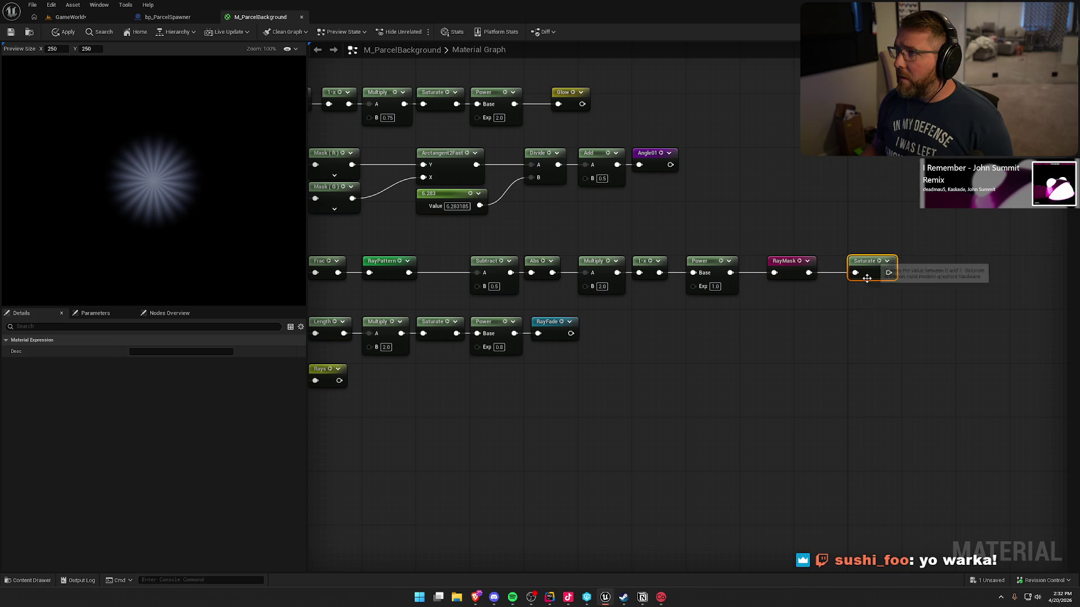
left_click(855, 341)
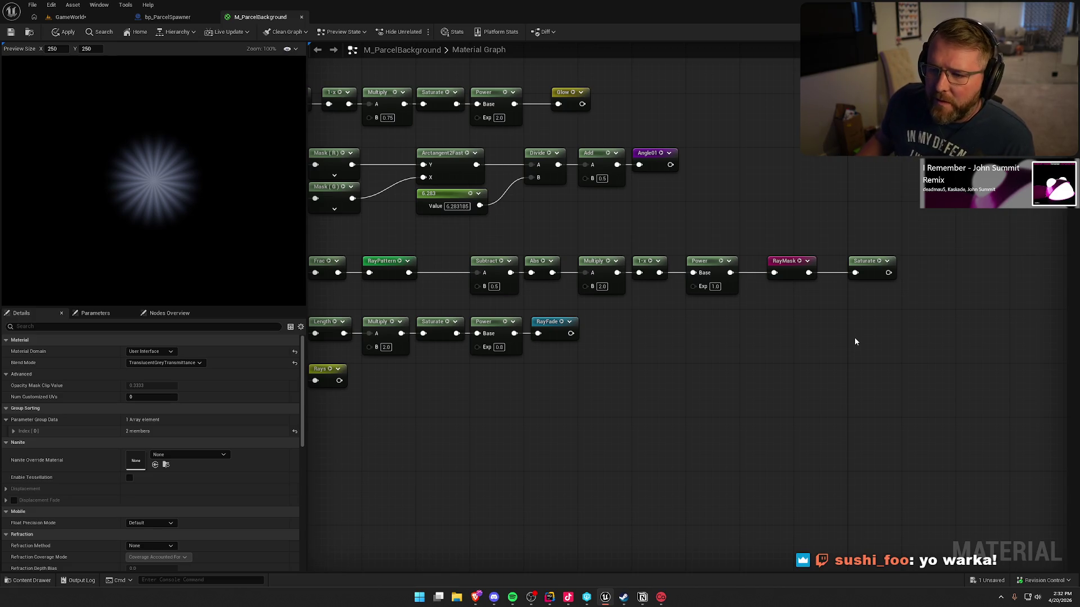
- Try ray Power exponents 0.5, 0 and 0.1, settling back on 0.5
left_click(715, 286)
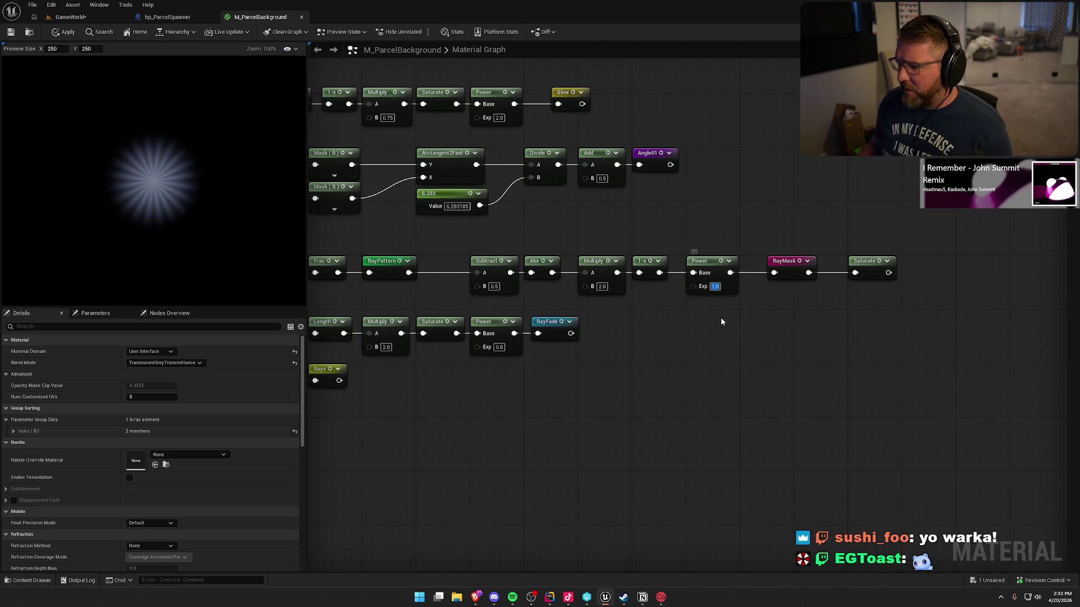
type("0.5")
key("Return")
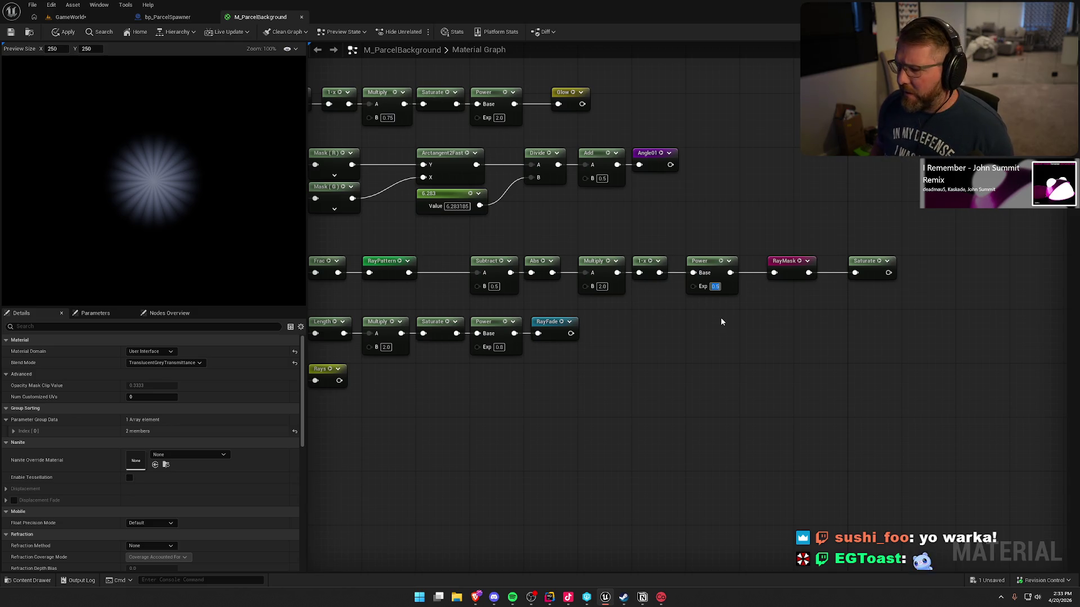
type("0")
key("Return")
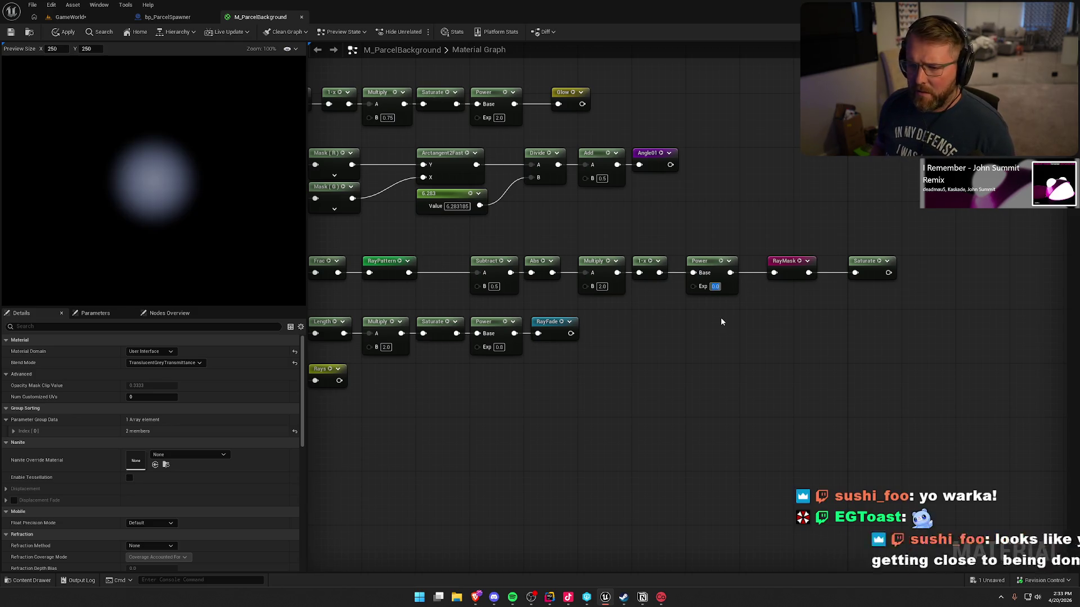
type("0.1")
key("Return")
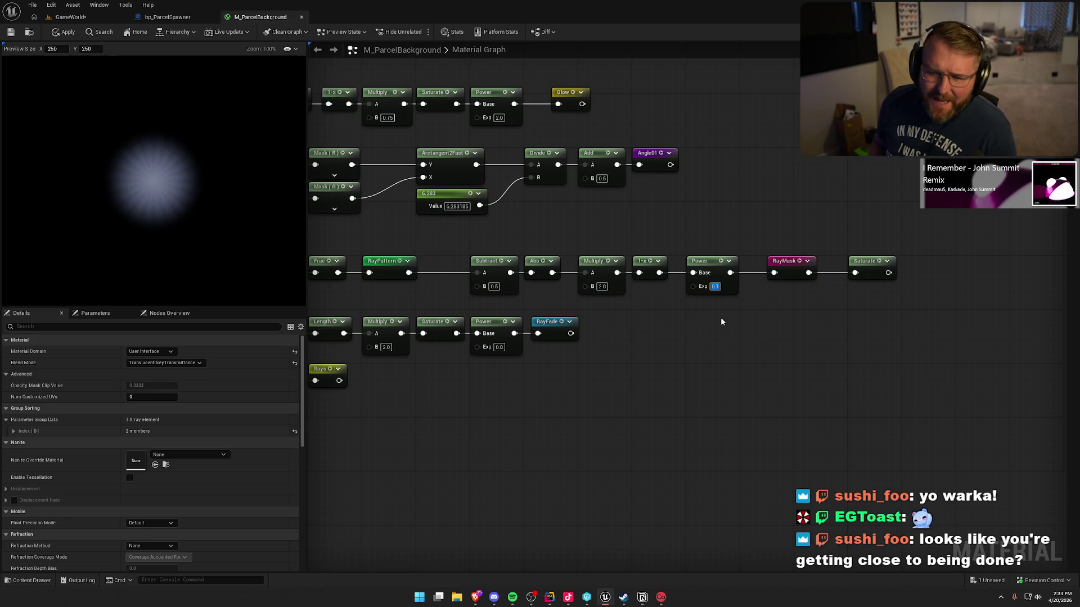
type("0.5")
key("Return")
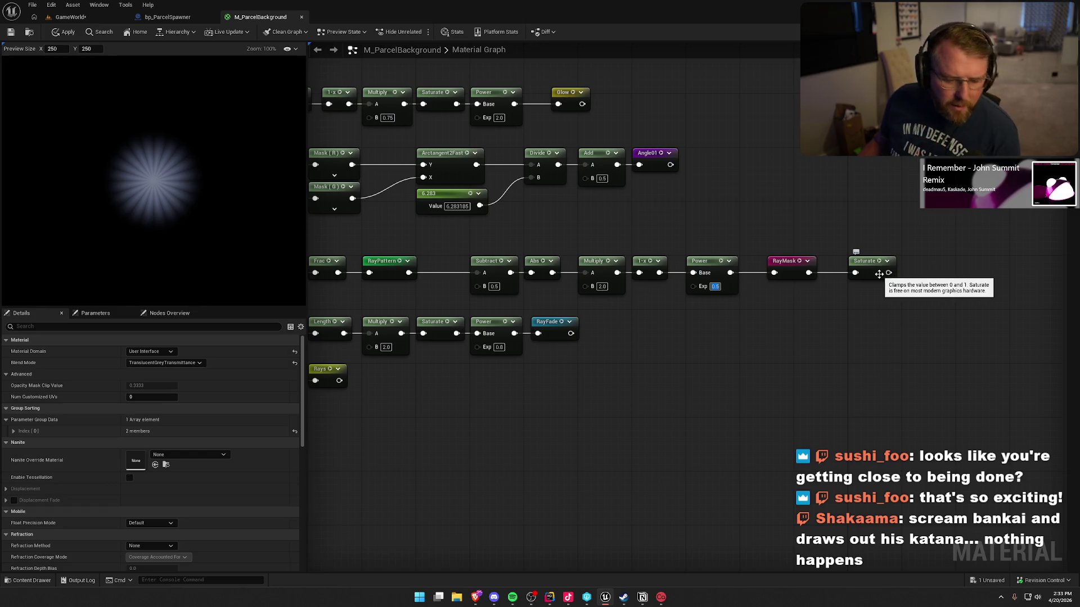
- Add a Power node with exponent 1.5 after the Saturate node
left_click_drag(888, 273, 919, 275)
type("power")
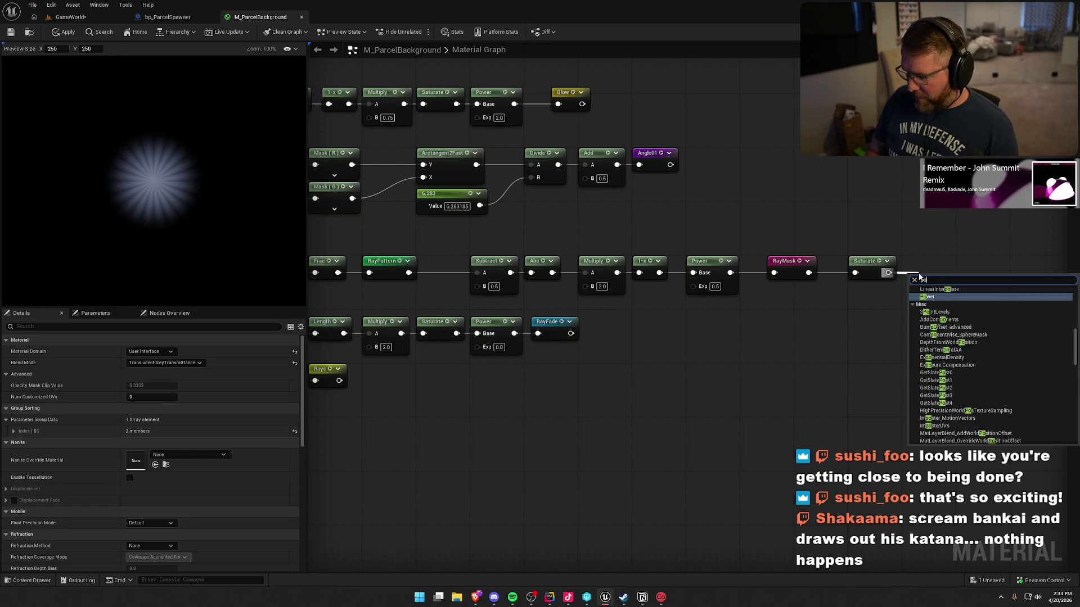
key("Return")
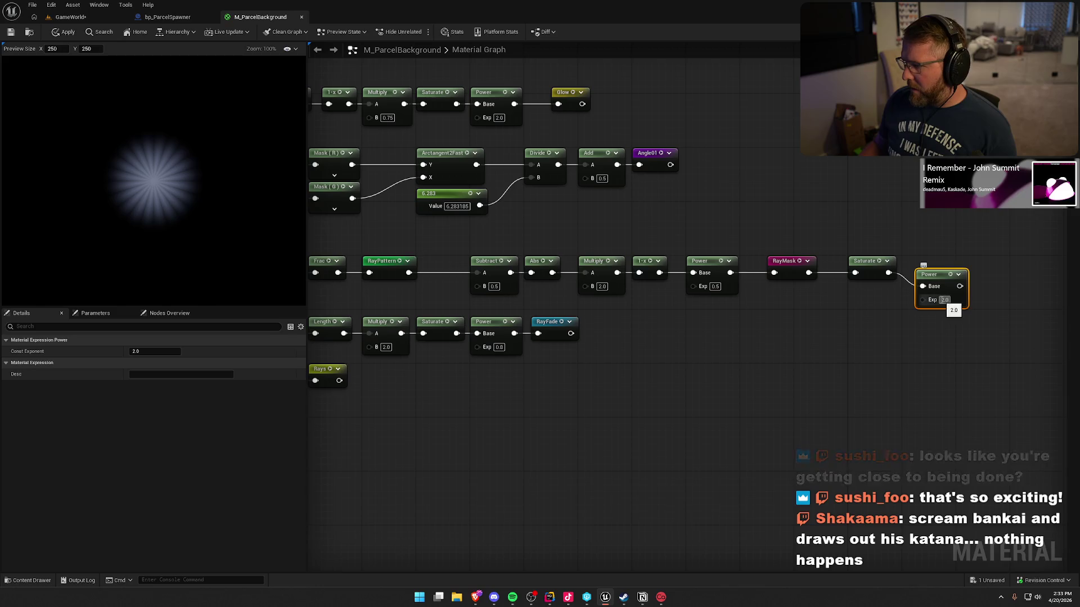
left_click(944, 299)
type("1.5")
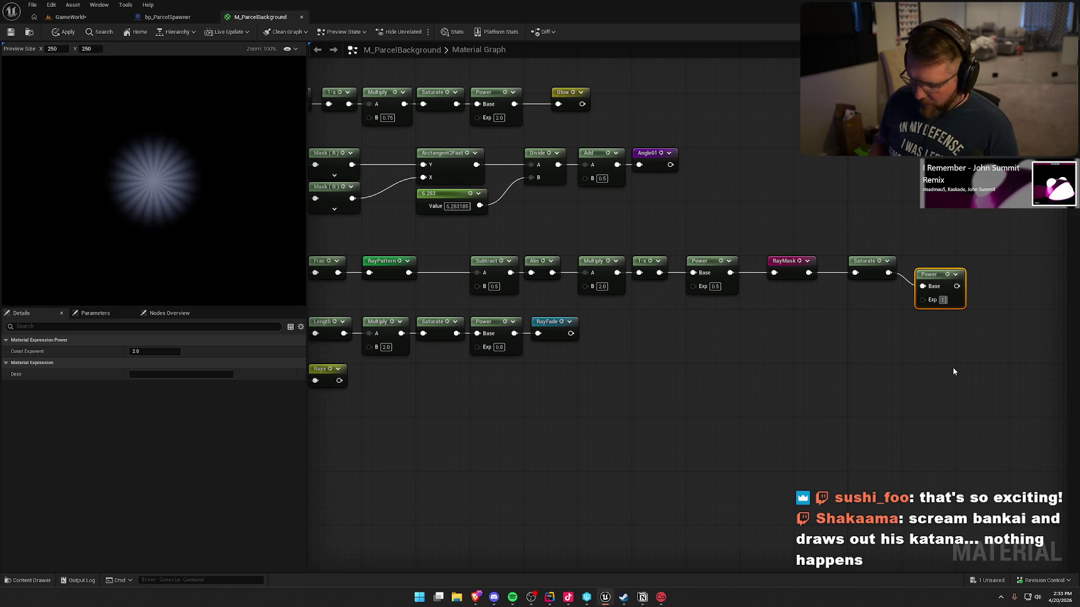
key("Return")
left_click_drag(931, 276, 917, 263)
left_click(913, 208)
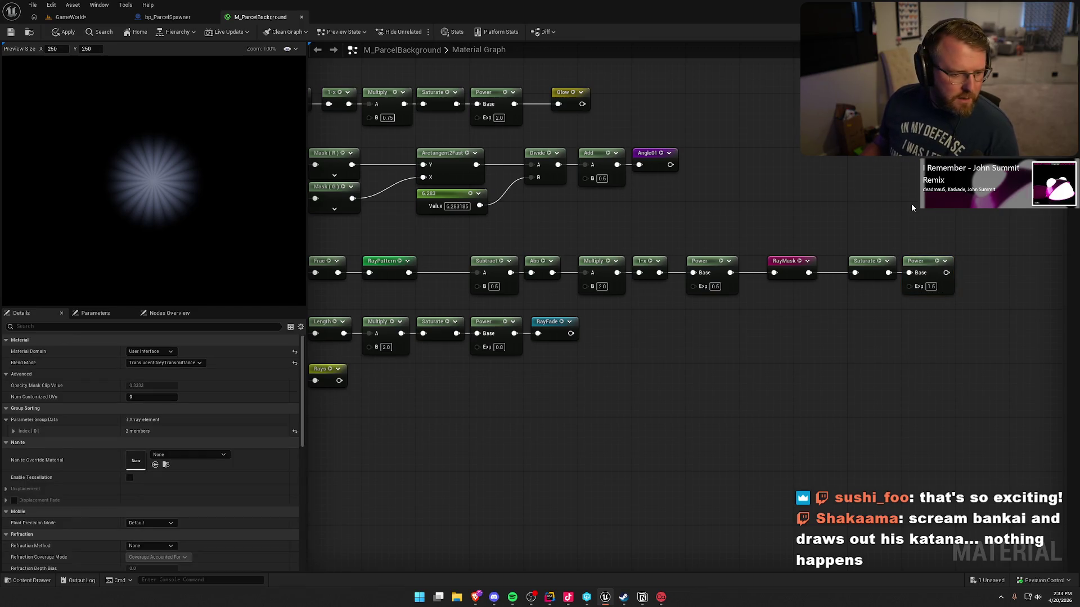
- Test the new Power in the Multiply, restore RayMask to input A, and delete Saturate and Power
mouse_move(832, 420)
left_mouse_down()
mouse_move(929, 384)
mouse_move(943, 350)
mouse_move(917, 355)
left_mouse_up()
scroll(929, 385, "down", 1)
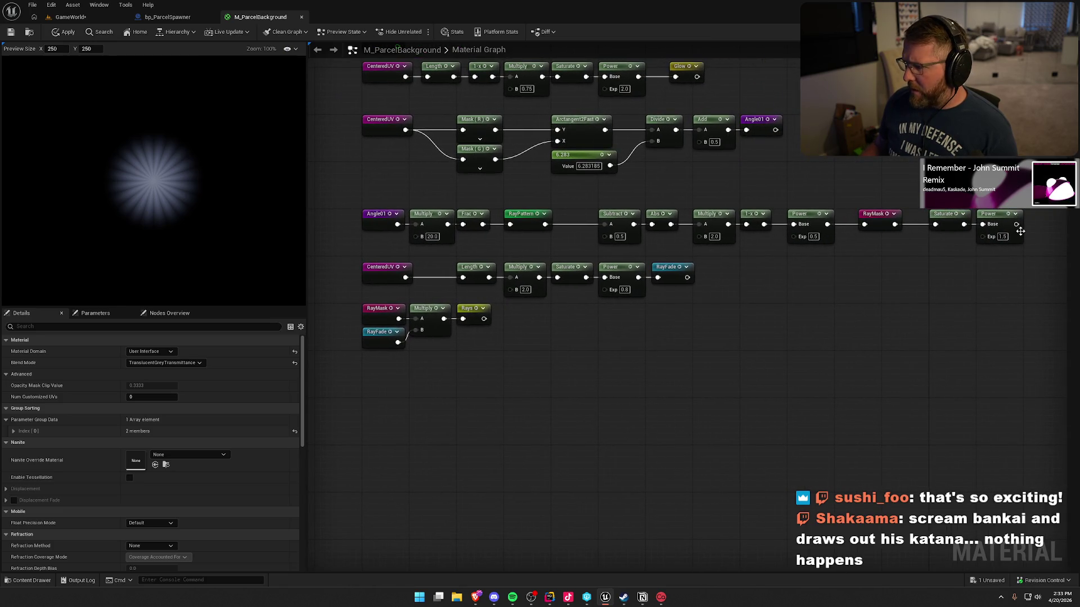
mouse_move(1016, 224)
left_mouse_down()
mouse_move(926, 275)
mouse_move(416, 319)
left_mouse_up()
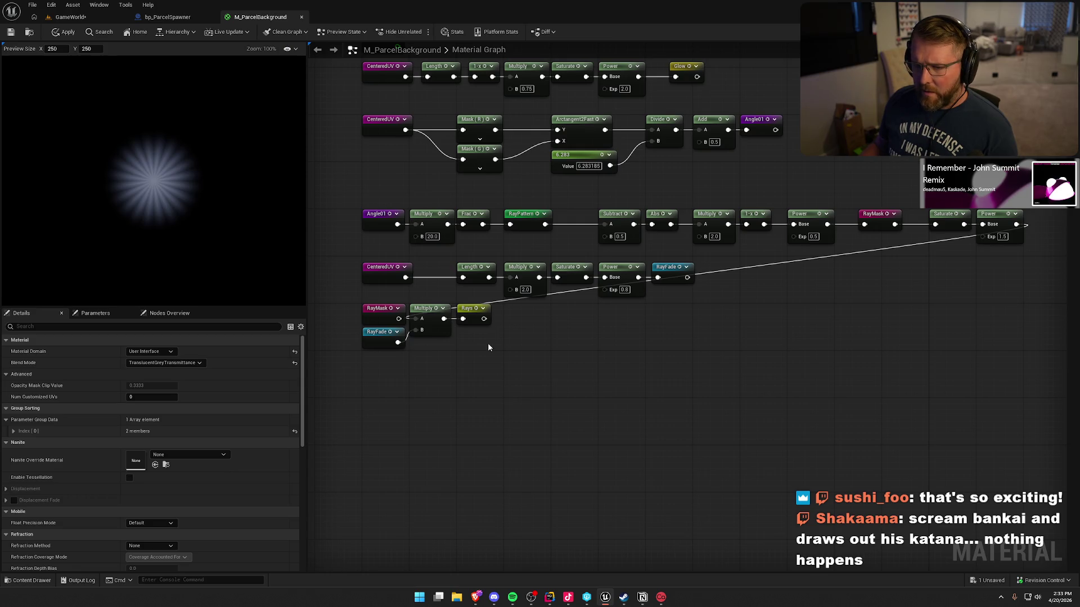
left_click_drag(399, 318, 416, 319)
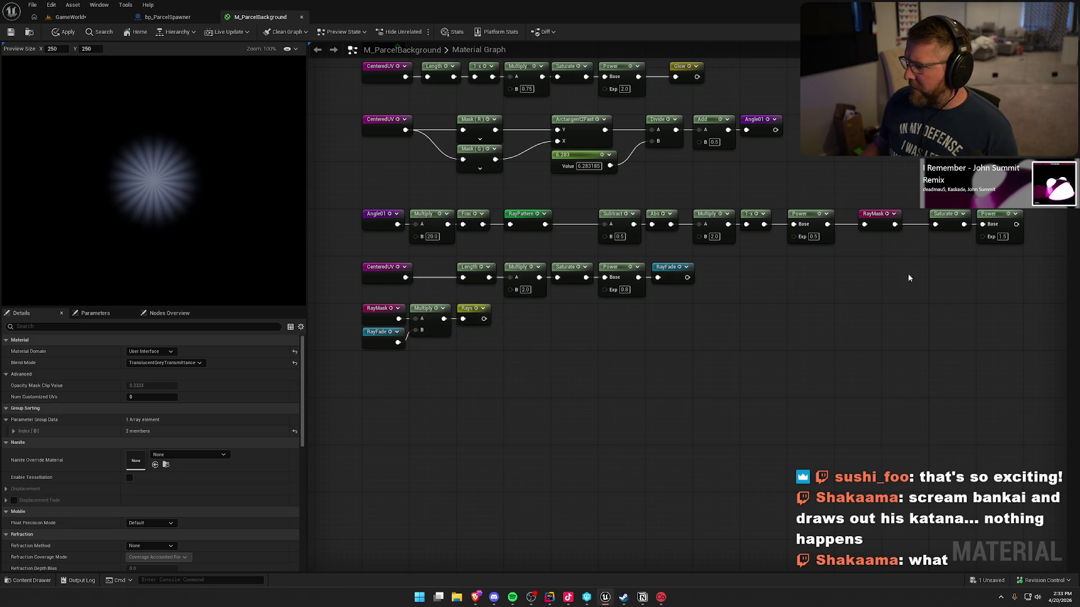
mouse_move(945, 208)
left_mouse_down()
mouse_move(986, 235)
mouse_move(1010, 313)
left_mouse_up()
key("Delete")
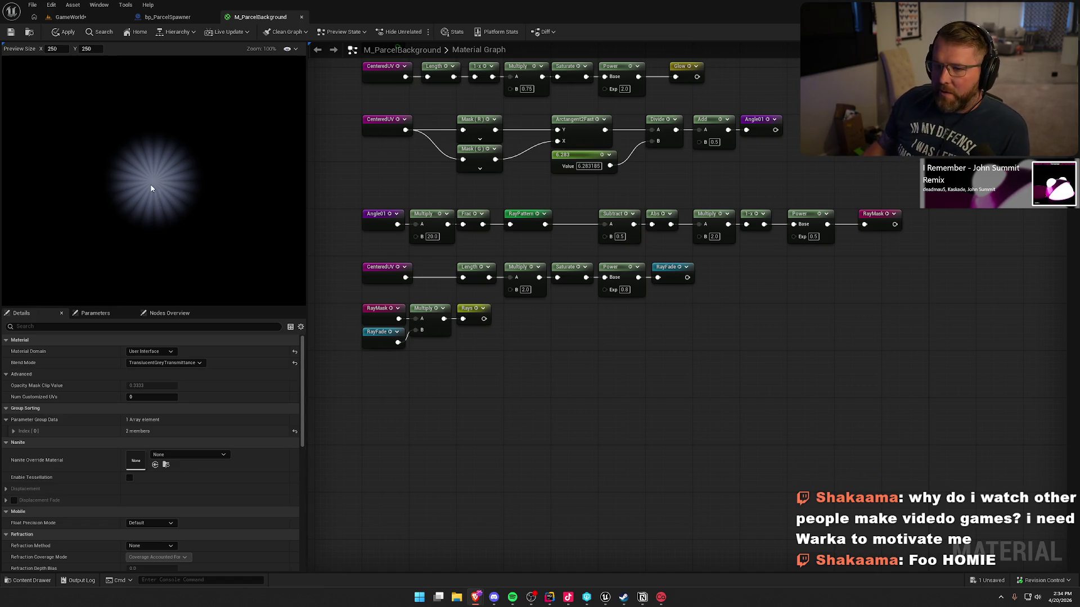
- Zoom the material preview to about 280% so the starburst fills it
scroll(158, 190, "up", 5)
scroll(158, 190, "up", 3)
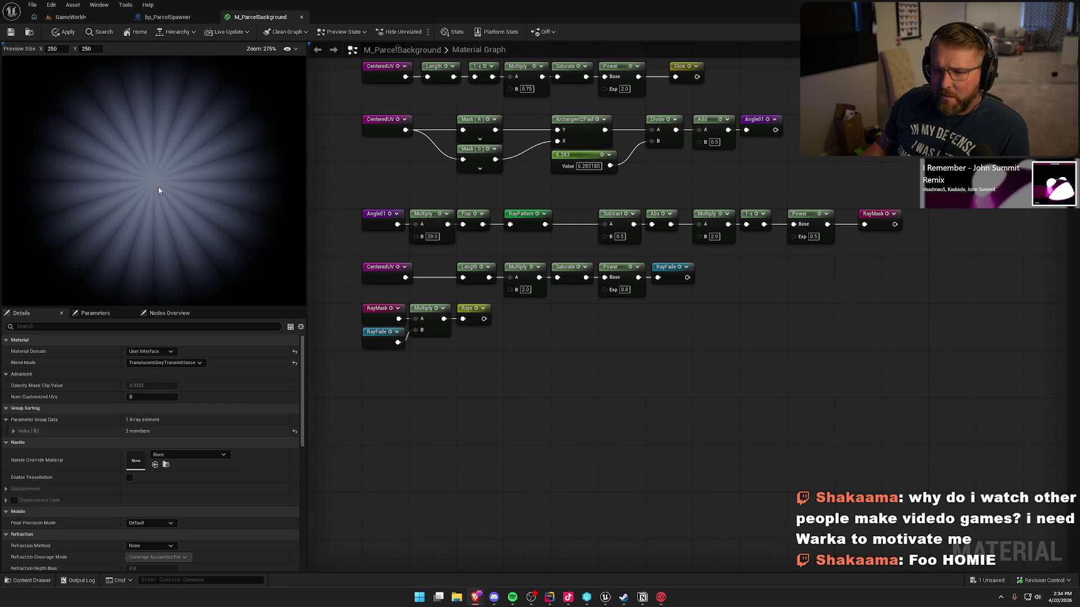
scroll(158, 191, "down", 2)
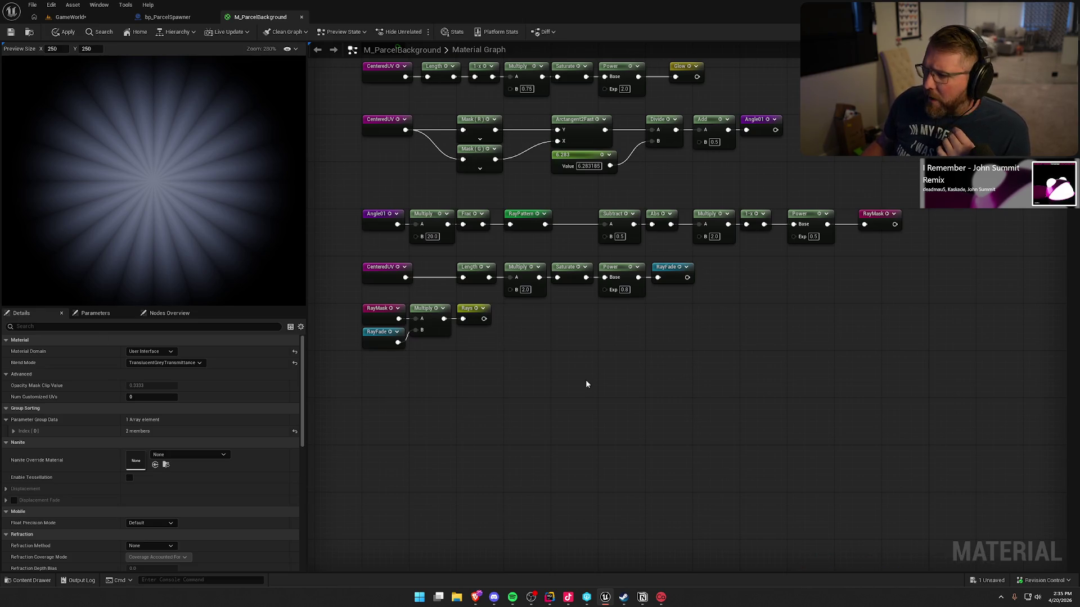
scroll(585, 380, "up", 3)
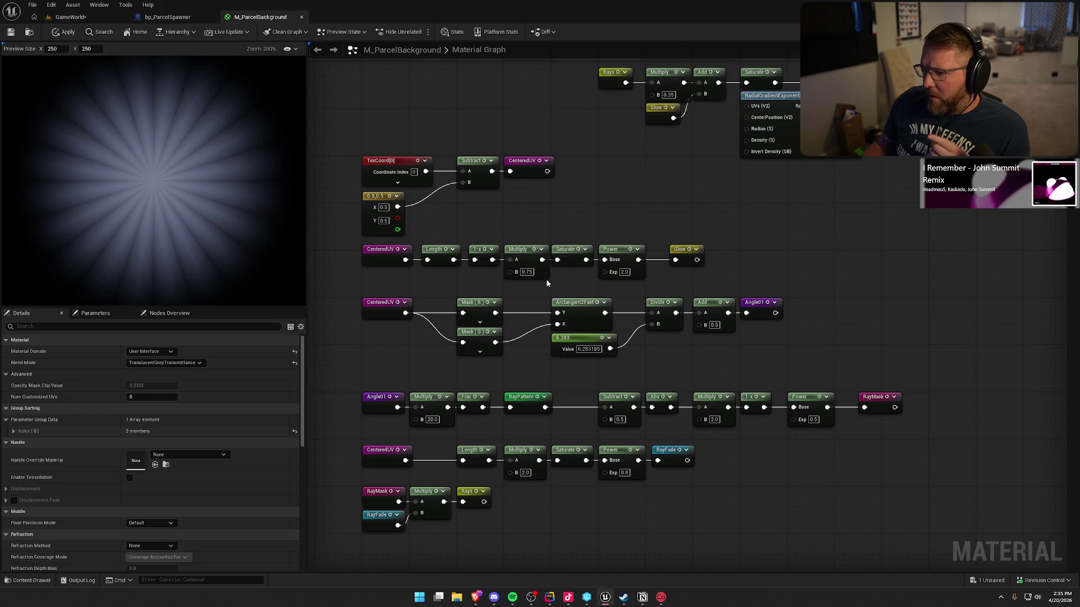
- Set the ray count multiplier to 24 and move the lower two node rows down
scroll(511, 375, "down", 3)
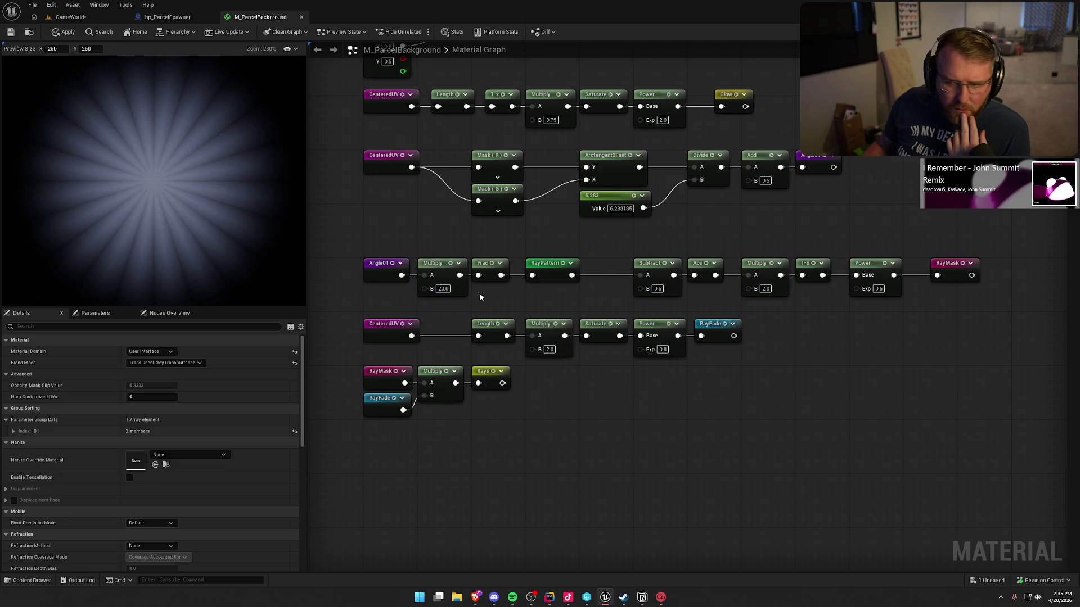
left_click(443, 288)
type("24")
key("Return")
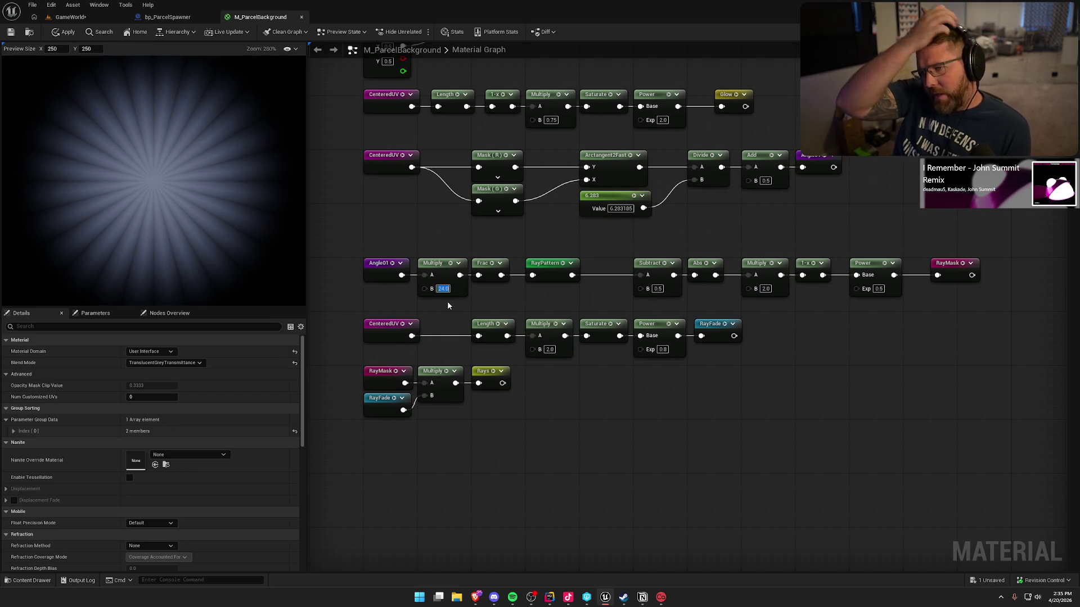
left_click(484, 307)
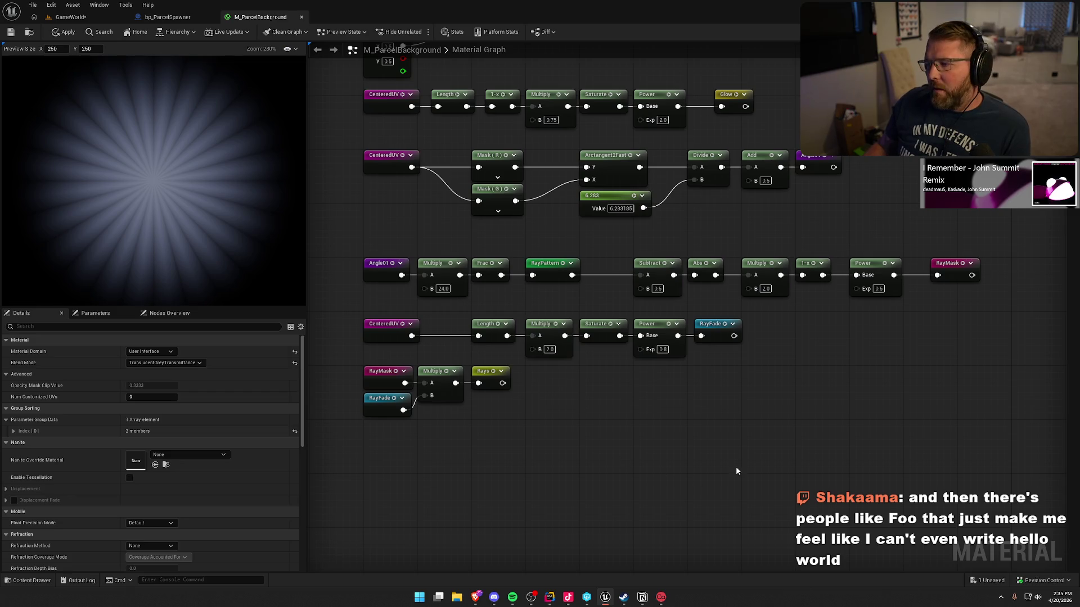
mouse_move(736, 470)
left_mouse_down()
mouse_move(353, 322)
mouse_move(385, 371)
left_mouse_up()
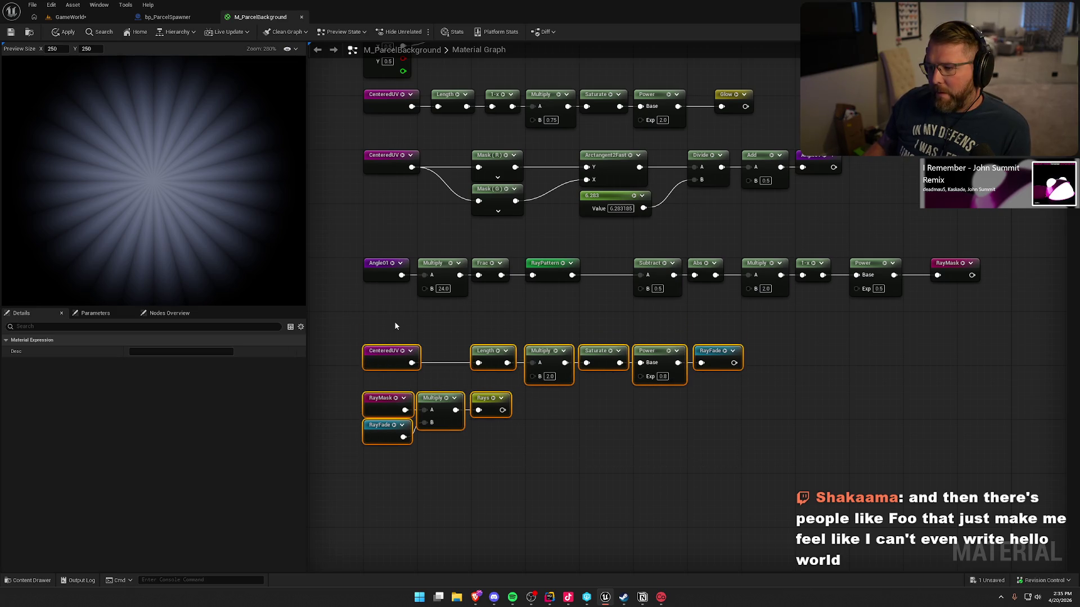
left_click(408, 319)
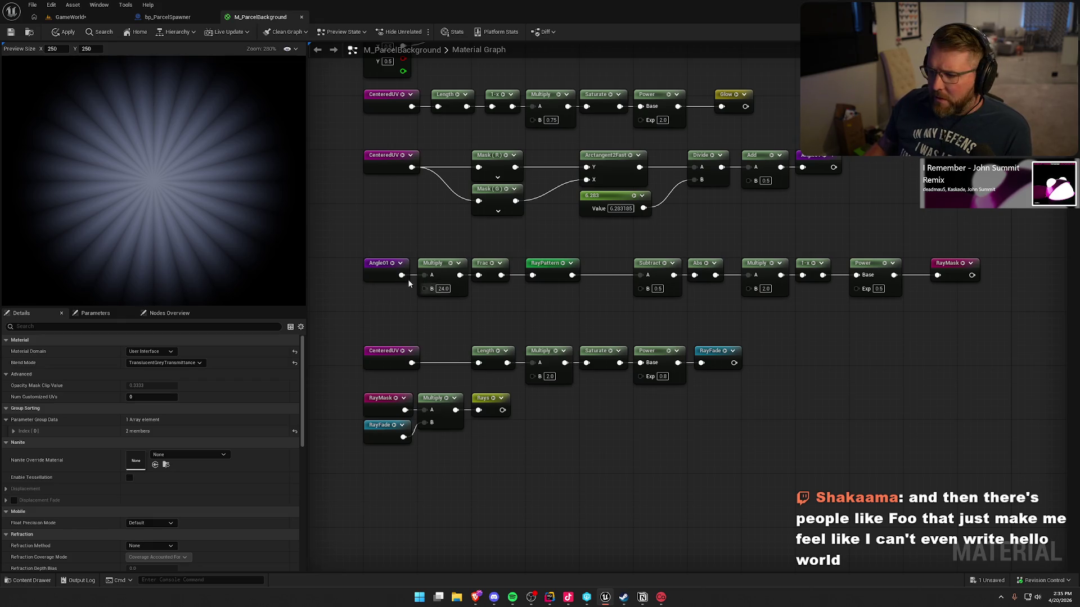
- Add an Add node after Angle01 and feed a Time node into it
left_click_drag(402, 275, 419, 311)
type("add")
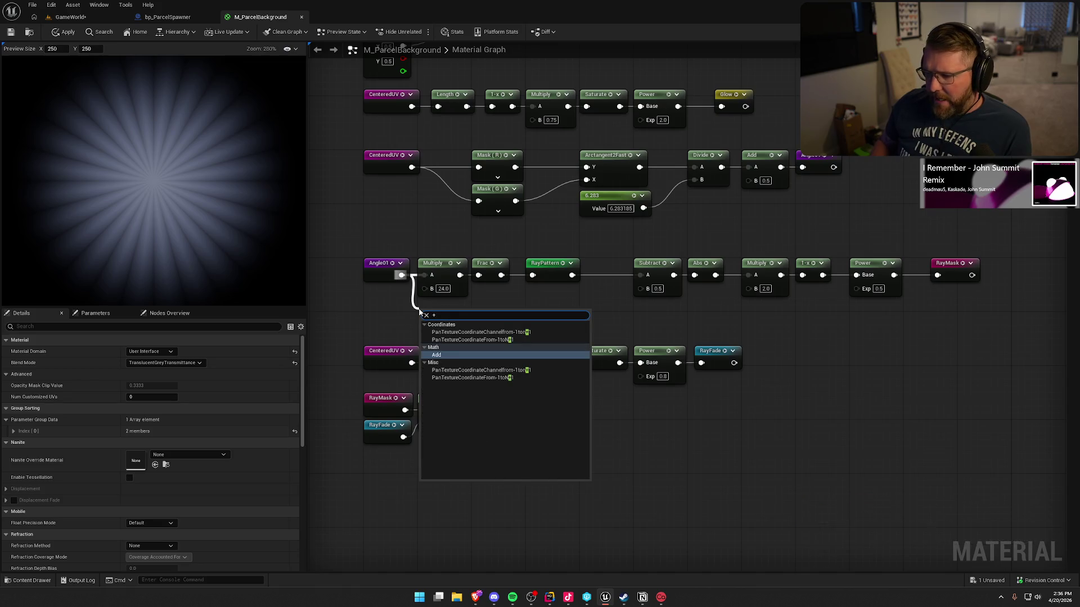
key("Return")
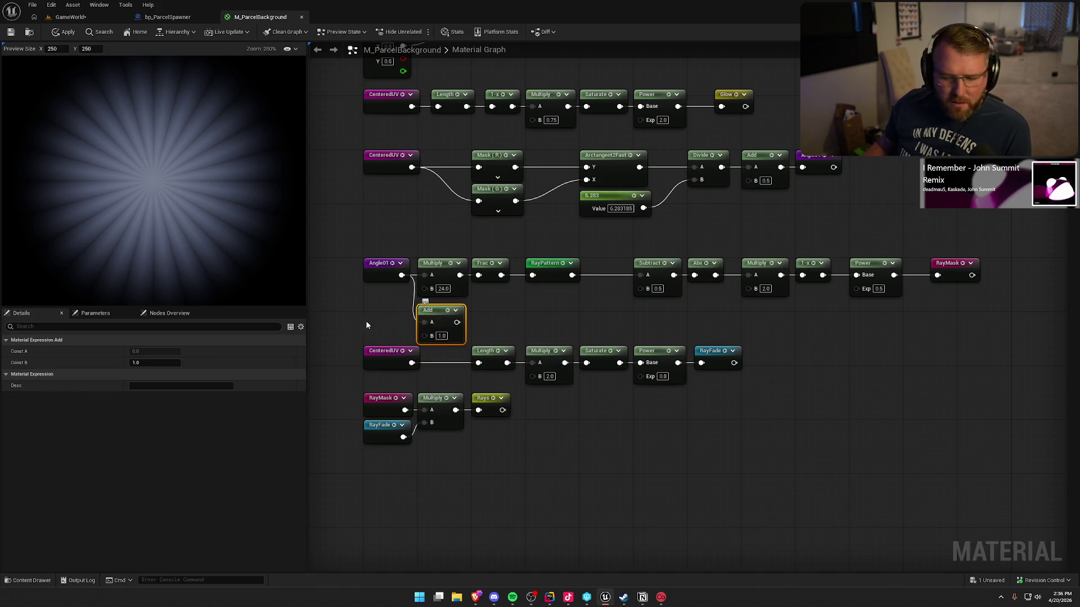
right_click(368, 319)
type("time")
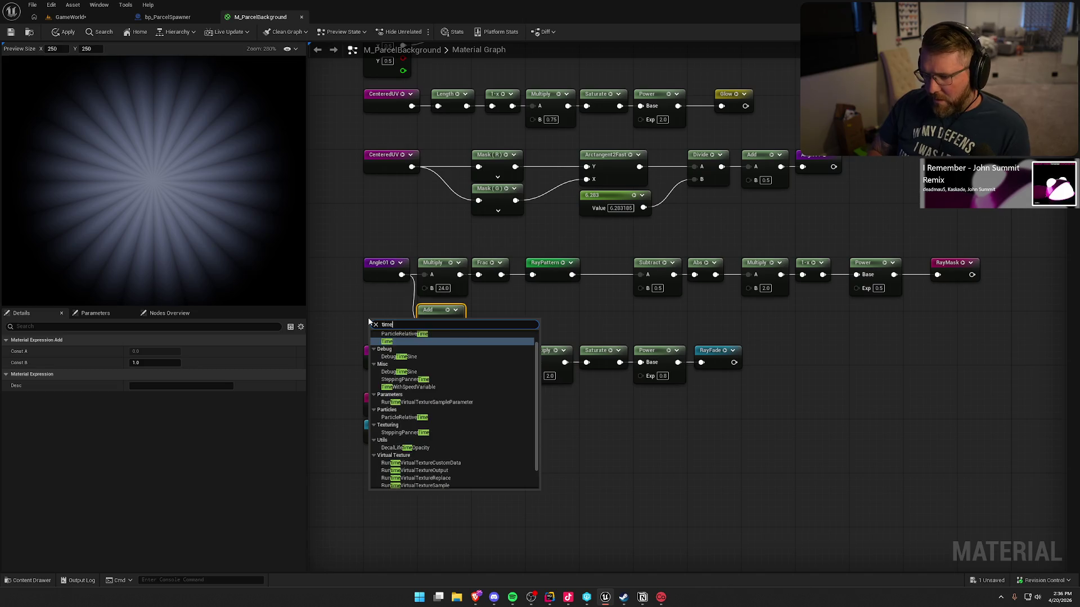
key("Return")
mouse_move(406, 335)
left_mouse_down()
mouse_move(458, 324)
mouse_move(463, 301)
mouse_move(501, 296)
mouse_move(444, 329)
mouse_move(424, 306)
left_mouse_up()
- Scale Time by 0.02 with a Multiply feeding the Add's B input
type("multiply")
key("Return")
key("BackSpace")
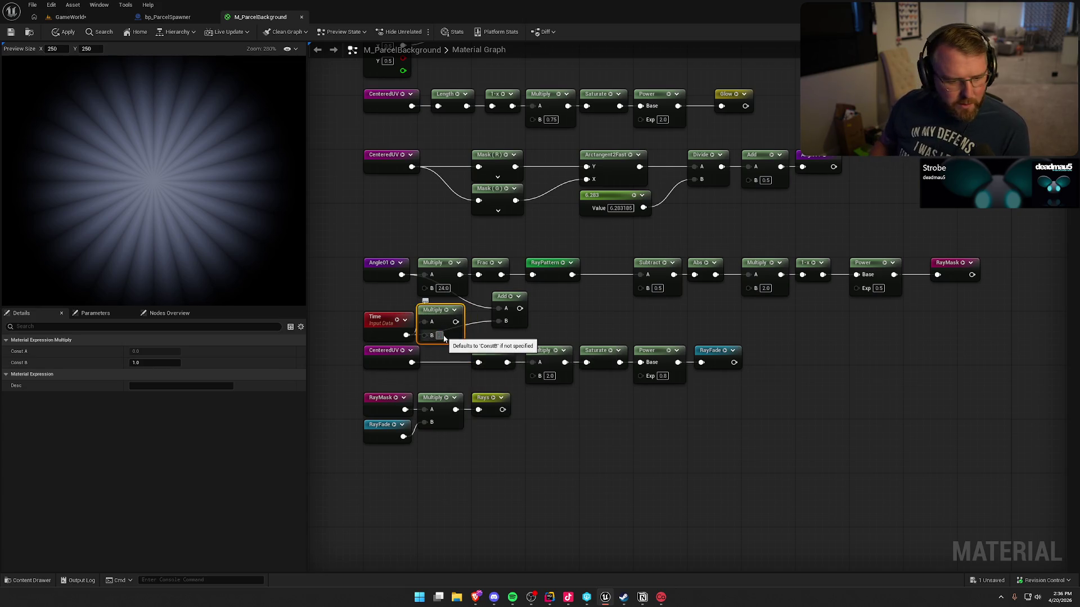
type("0.02")
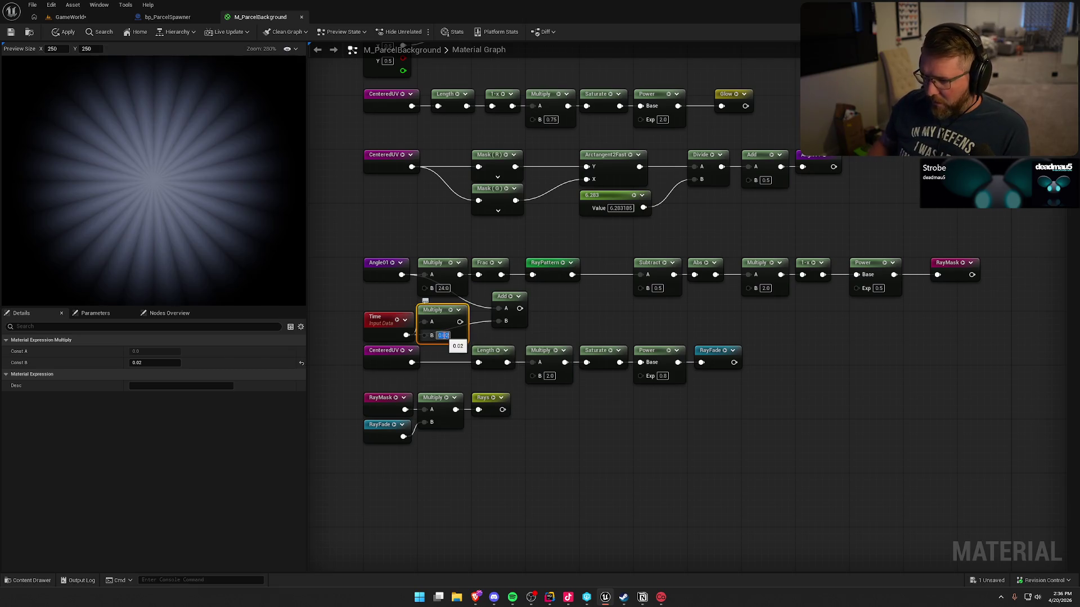
key("Return")
mouse_move(460, 321)
left_mouse_down()
mouse_move(513, 326)
mouse_move(425, 275)
left_mouse_up()
key("Escape")
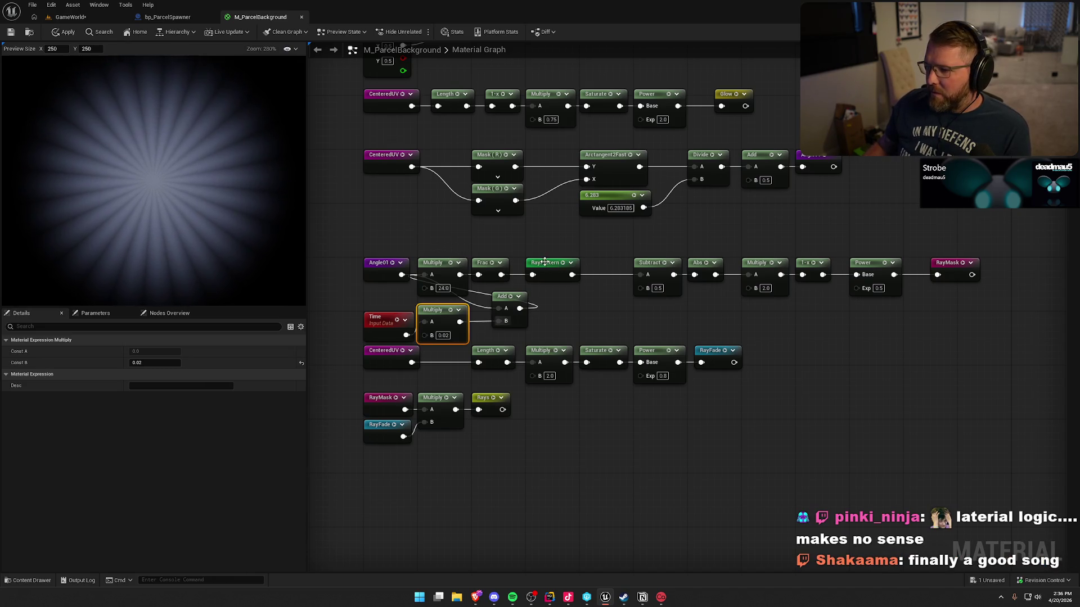
- Tidy the ray chain and time nodes, save the material, and show the ChatGPT sunburst reference
mouse_move(447, 238)
left_mouse_down()
mouse_move(725, 281)
mouse_move(968, 283)
left_mouse_up()
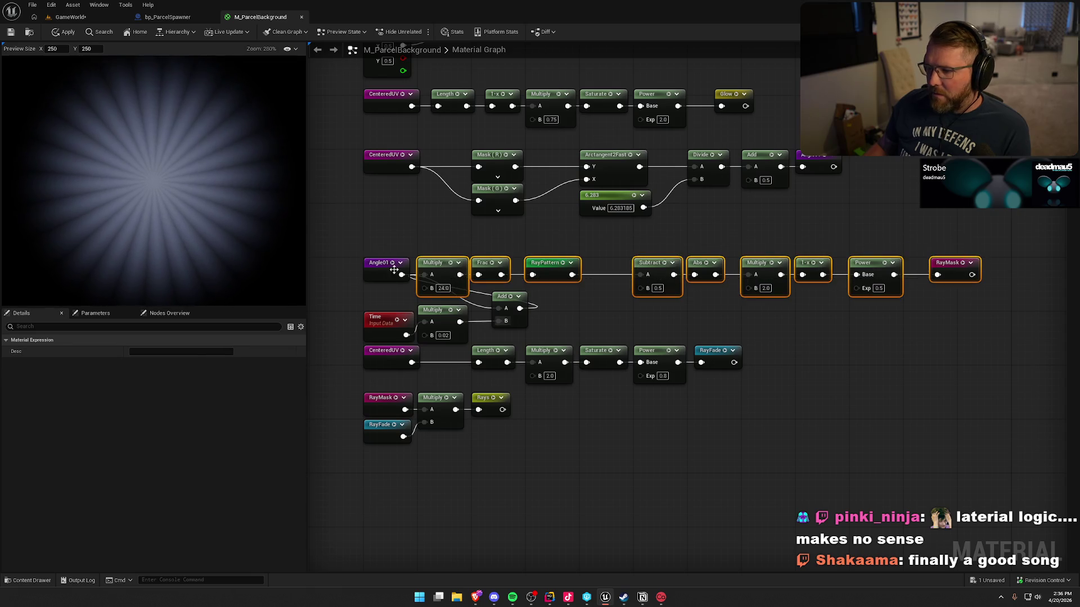
left_click_drag(439, 265, 566, 274)
left_click_drag(504, 299, 486, 266)
left_click_drag(376, 317, 376, 303)
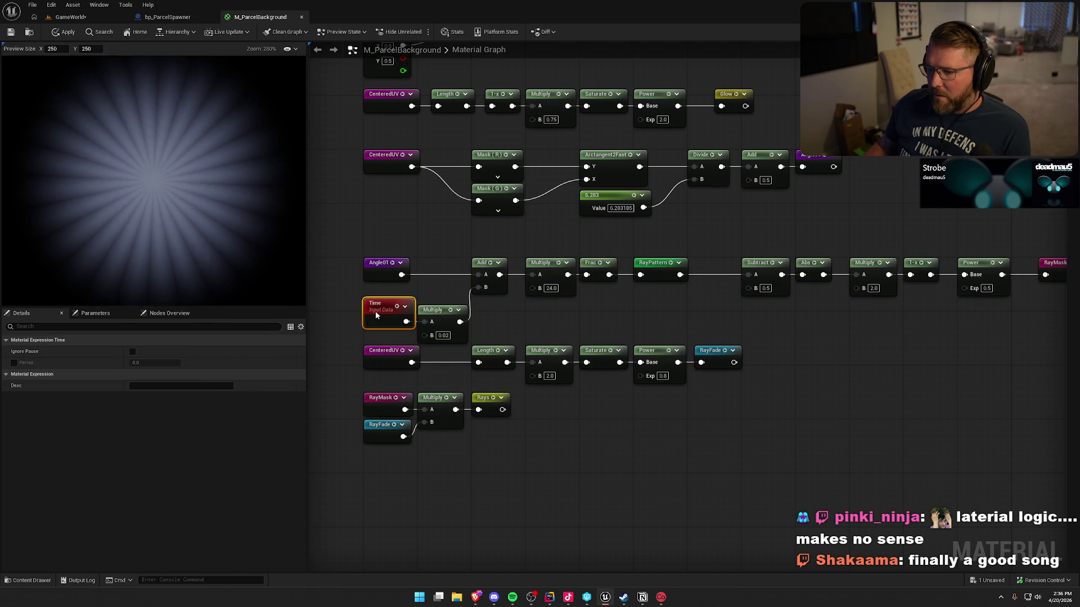
left_click_drag(494, 335, 373, 305)
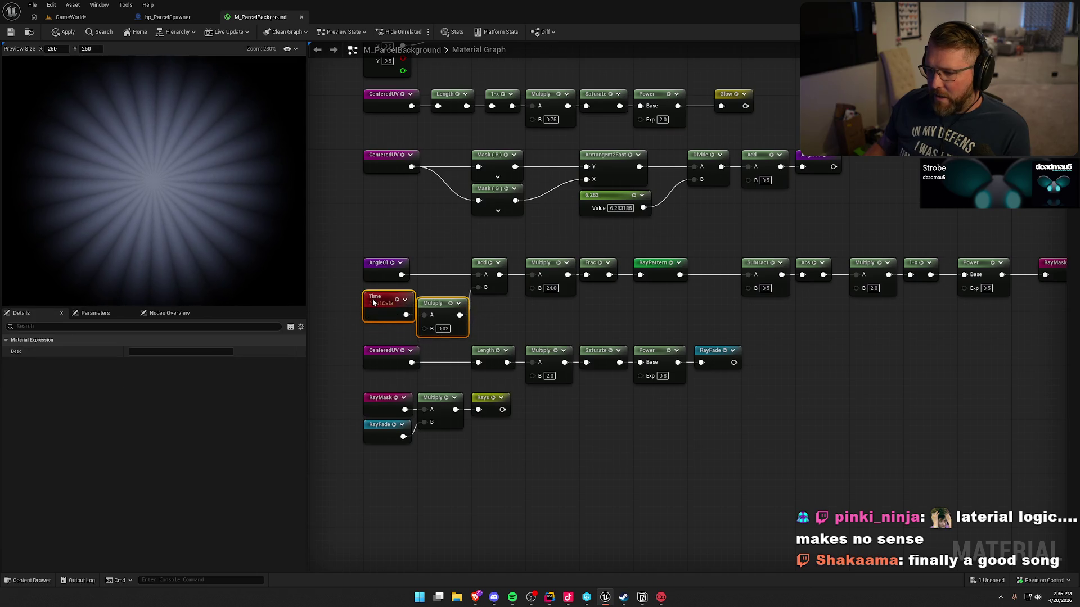
left_click(423, 221)
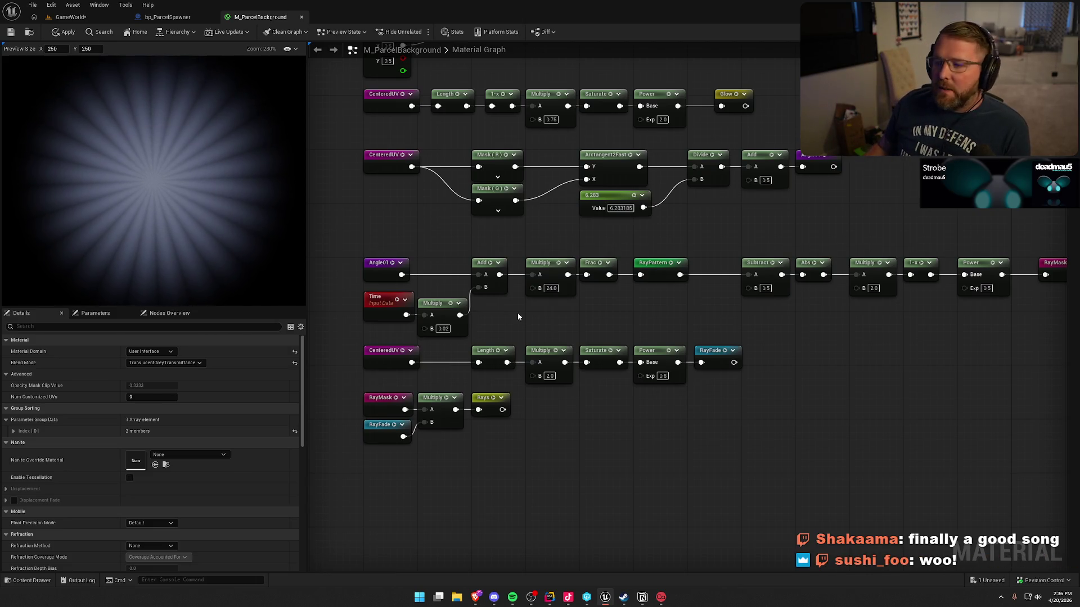
mouse_move(470, 216)
left_mouse_down()
mouse_move(451, 328)
mouse_move(441, 305)
left_mouse_up()
scroll(434, 306, "down", 1)
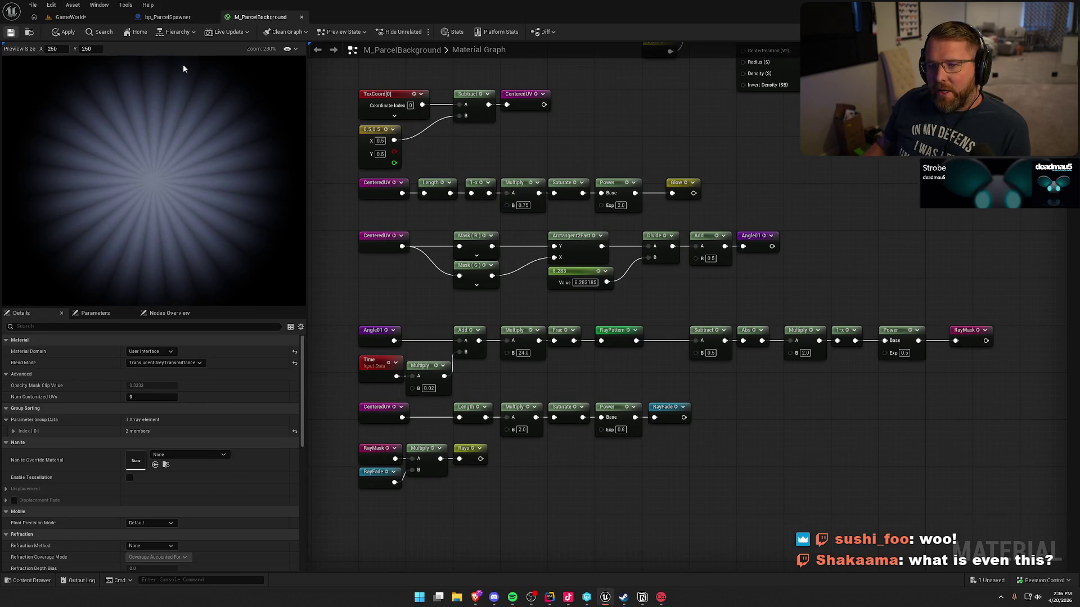
key("ctrl+s")
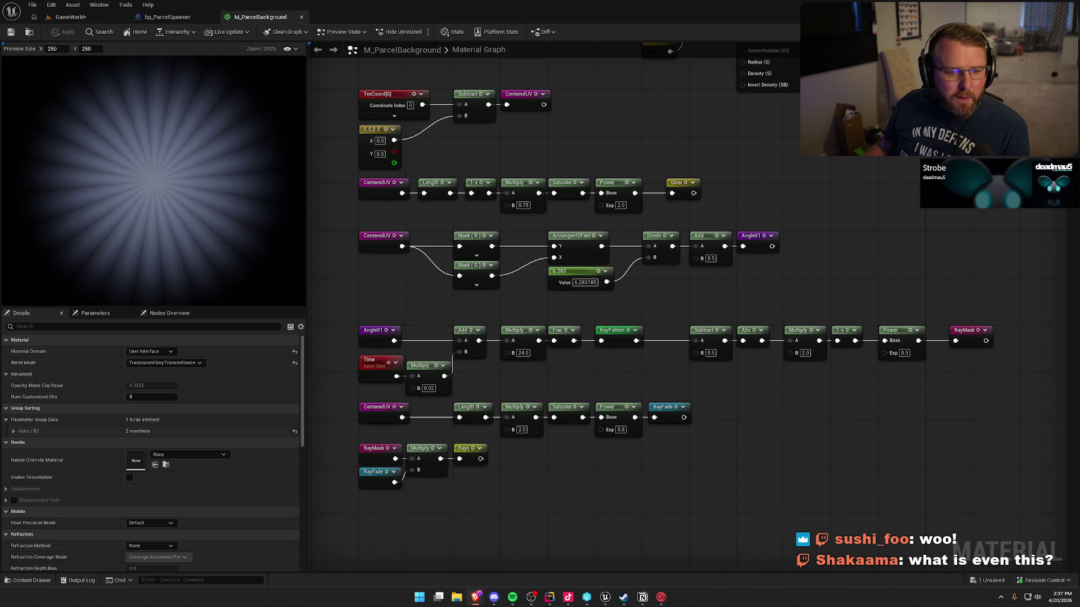
left_click(475, 598)
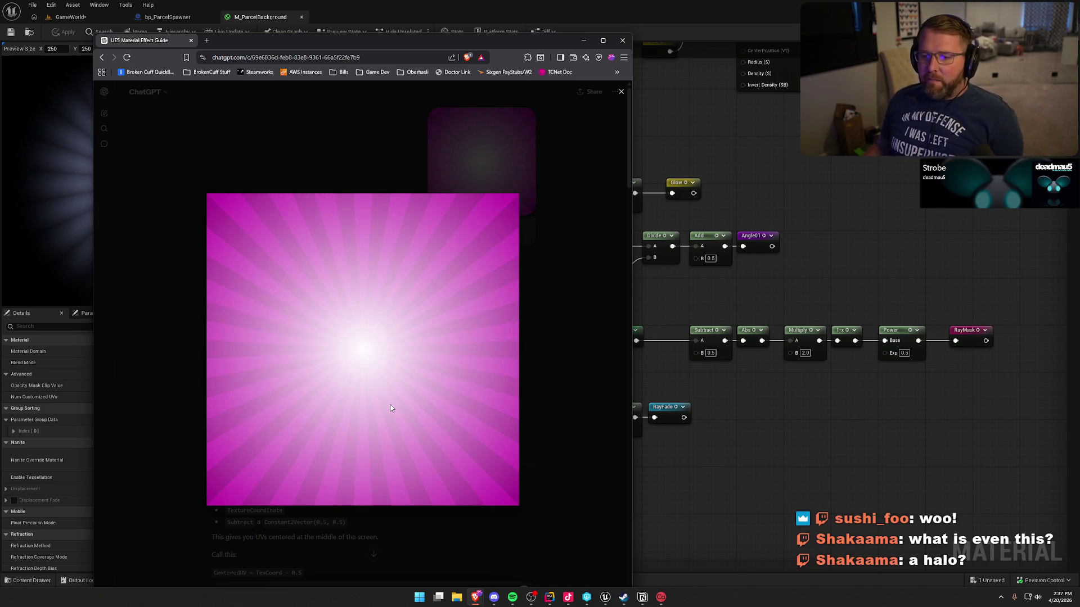
- Minimize the Brave window to return to the Unreal material graph
key("super+Down")
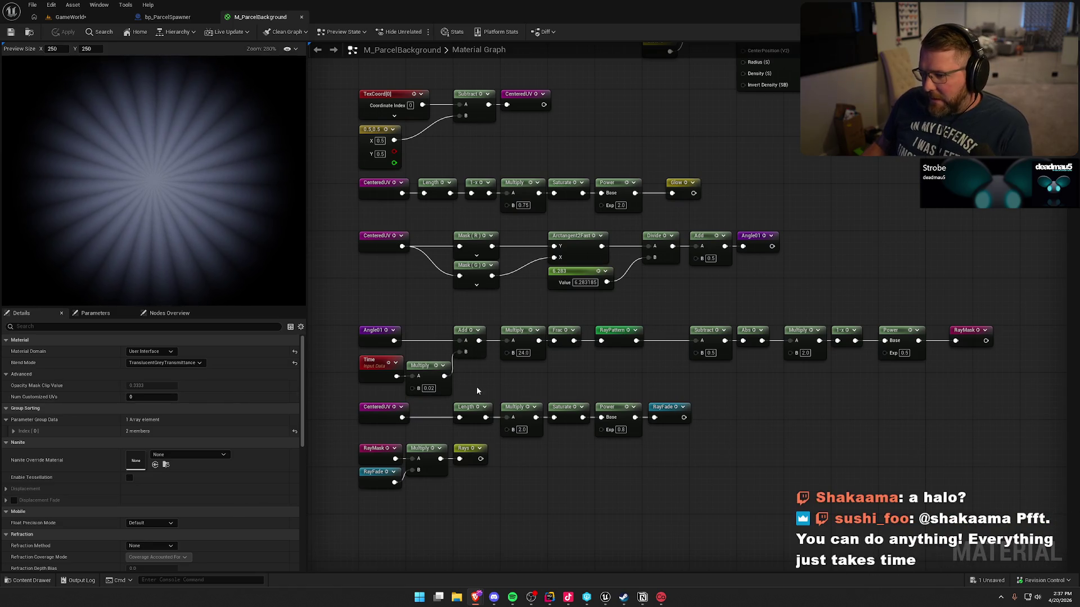
- Try 12 as the ray count multiplier, then settle on 20
left_click(522, 355)
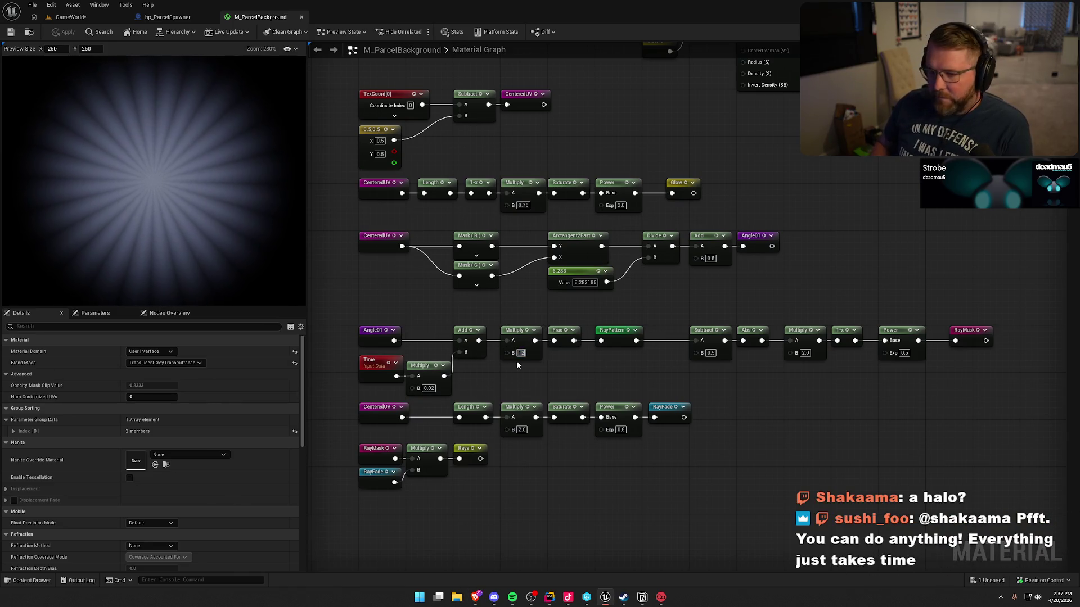
key("Return")
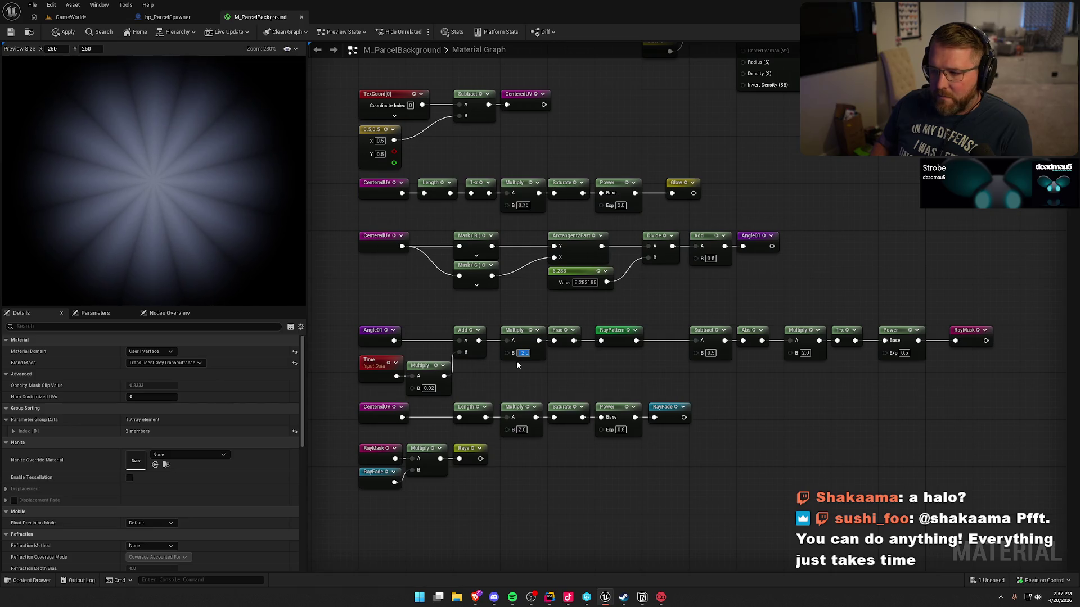
type("20")
key("Return")
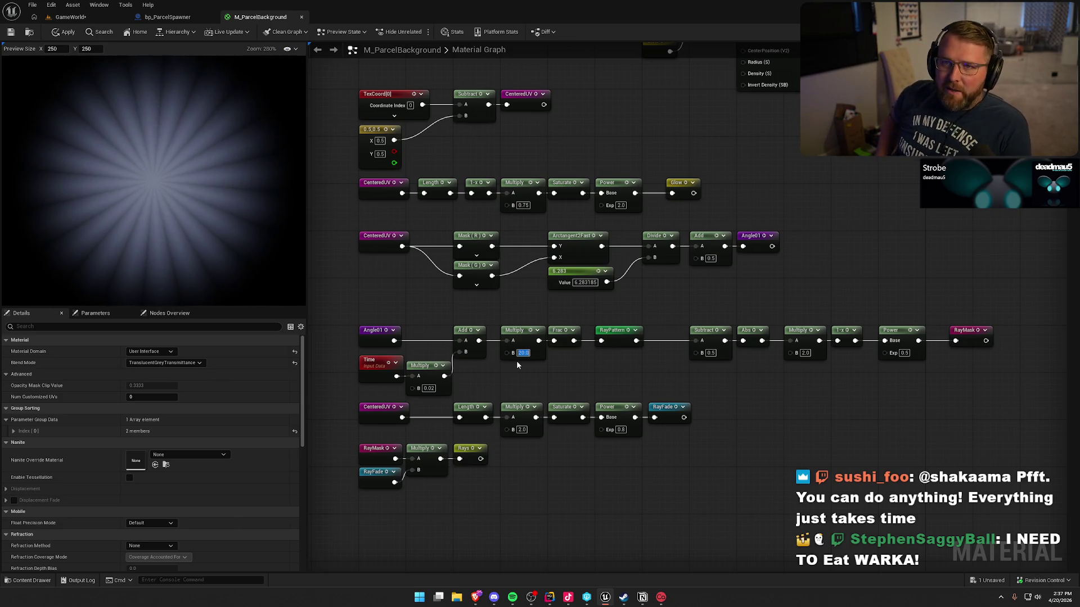
left_click(656, 383)
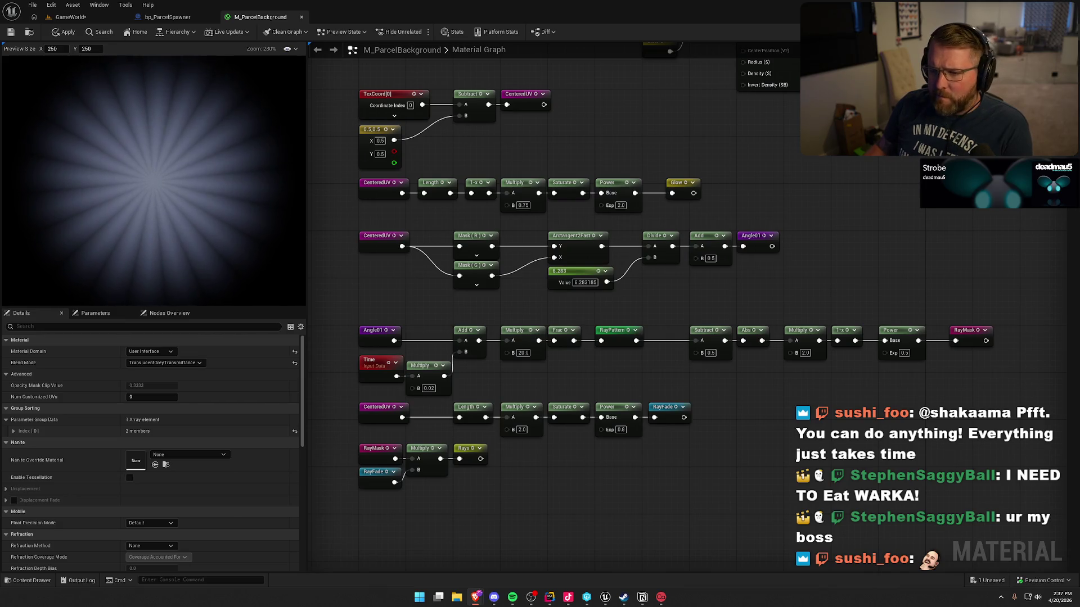
- Set the RayColor parameter's default value to a saturated red
mouse_move(797, 204)
left_mouse_down()
mouse_move(812, 272)
mouse_move(718, 518)
left_mouse_up()
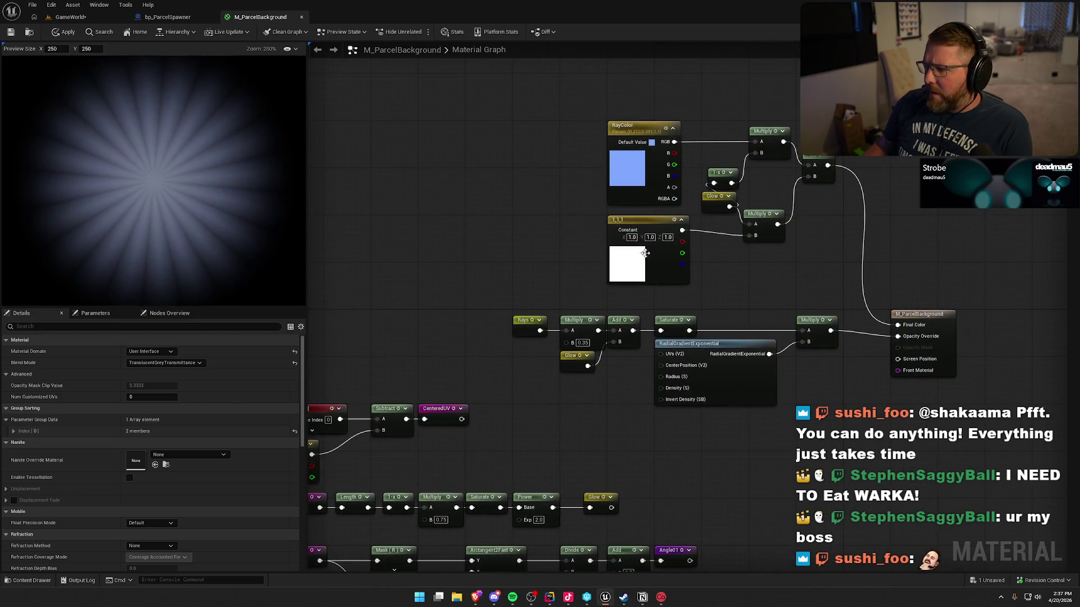
left_click(633, 176)
double_click(632, 176)
left_click(707, 215)
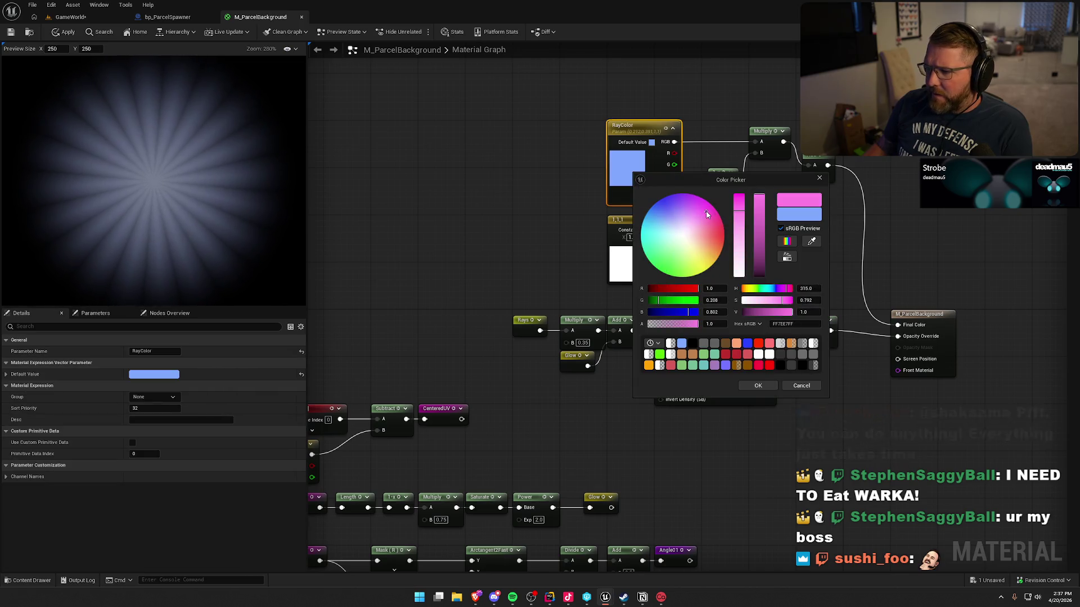
mouse_move(707, 214)
left_mouse_down()
mouse_move(716, 211)
mouse_move(725, 235)
left_mouse_up()
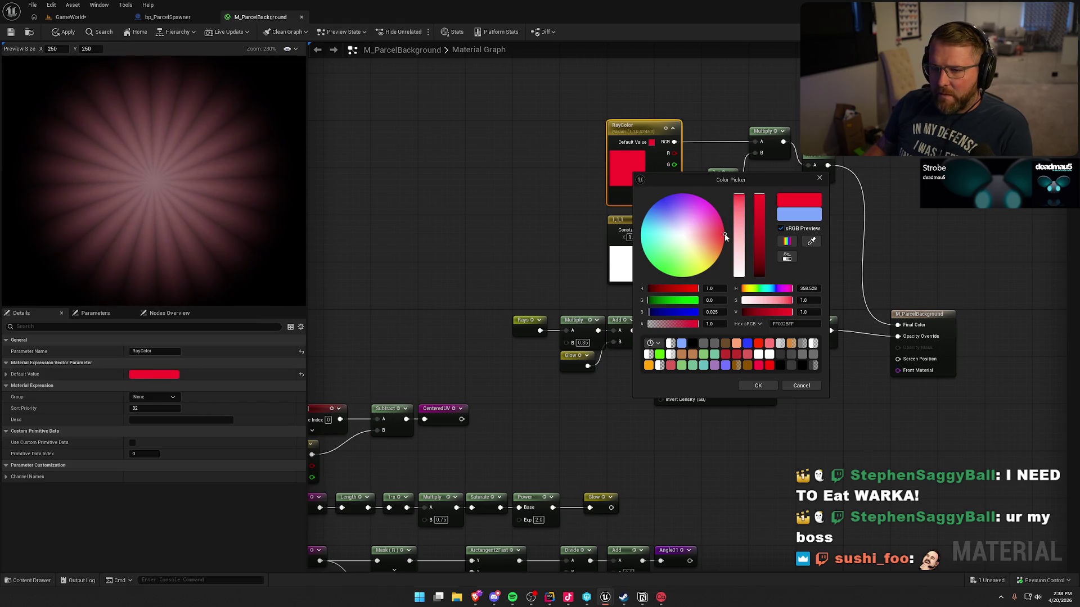
left_click(759, 386)
left_click(478, 253)
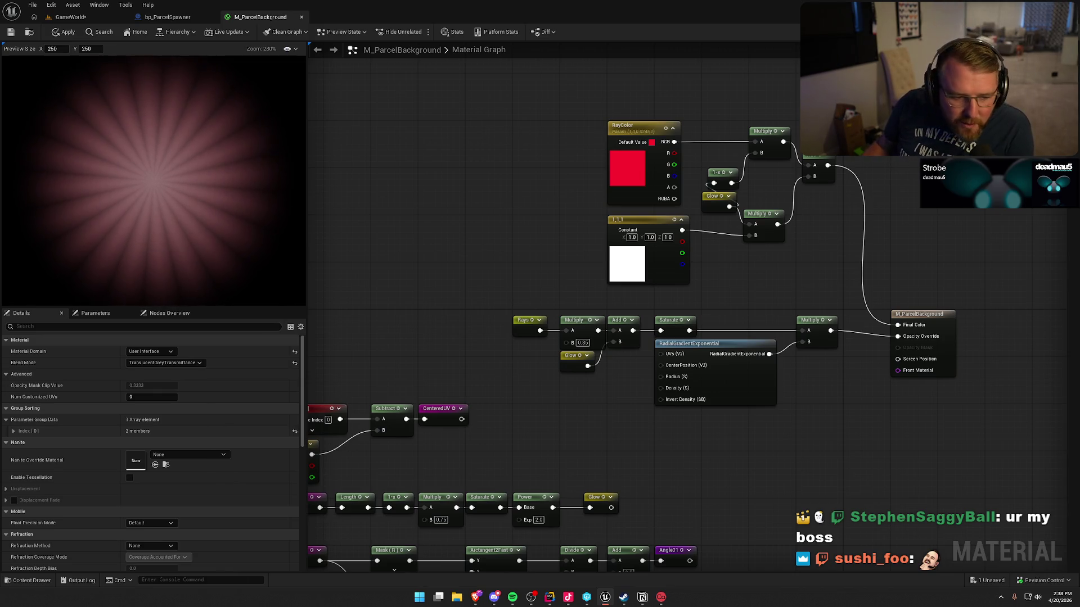
key("alt+Tab")
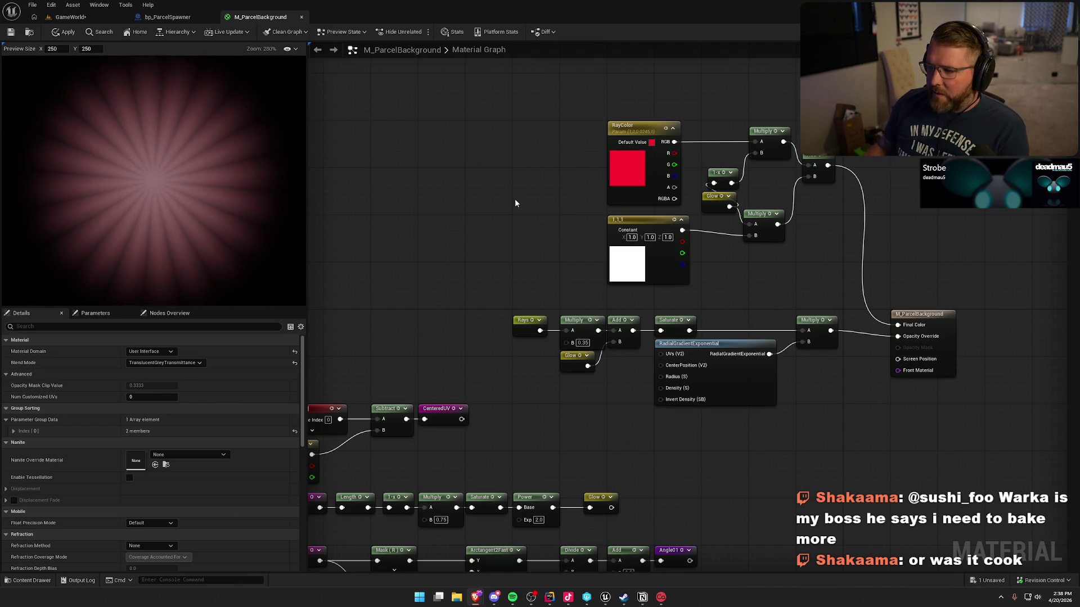
mouse_move(515, 198)
left_mouse_down()
mouse_move(693, 245)
mouse_move(740, 243)
left_mouse_up()
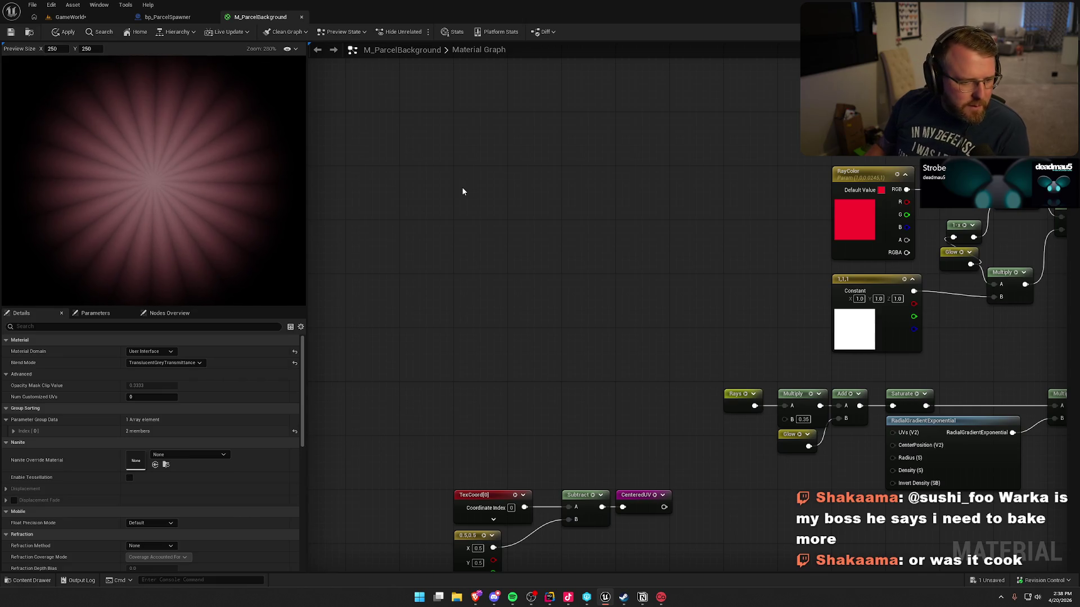
left_click_drag(495, 498, 578, 550)
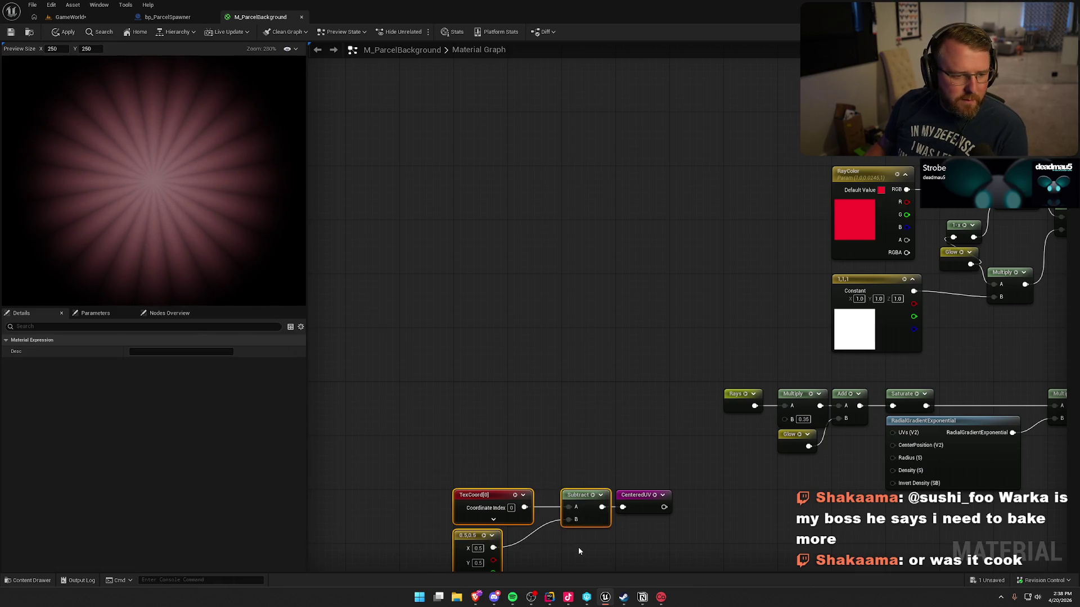
mouse_move(535, 388)
left_mouse_down()
mouse_move(490, 178)
mouse_move(619, 297)
left_mouse_up()
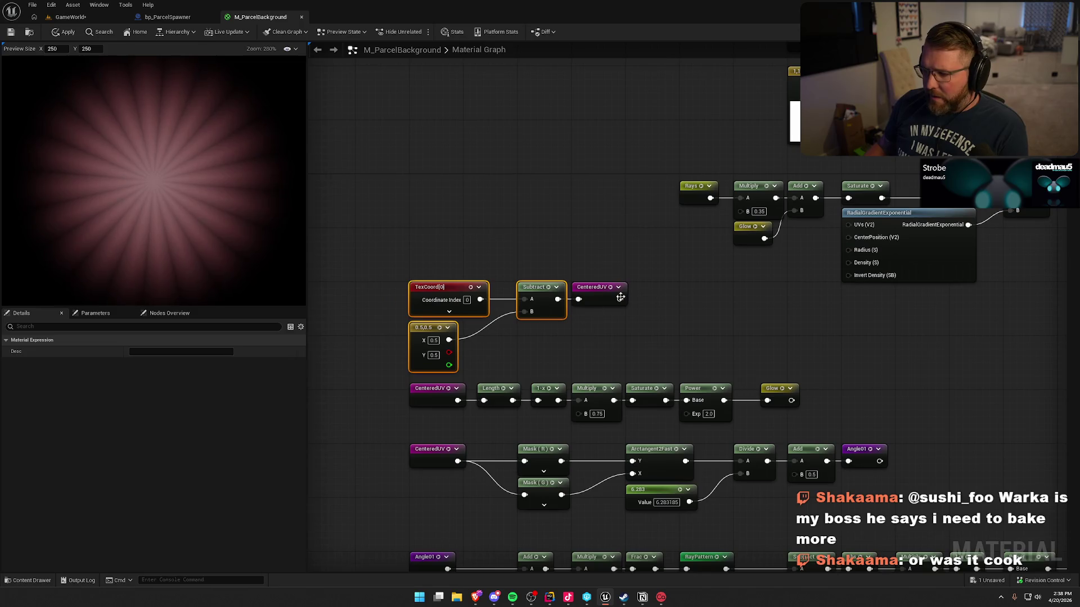
left_click(496, 424)
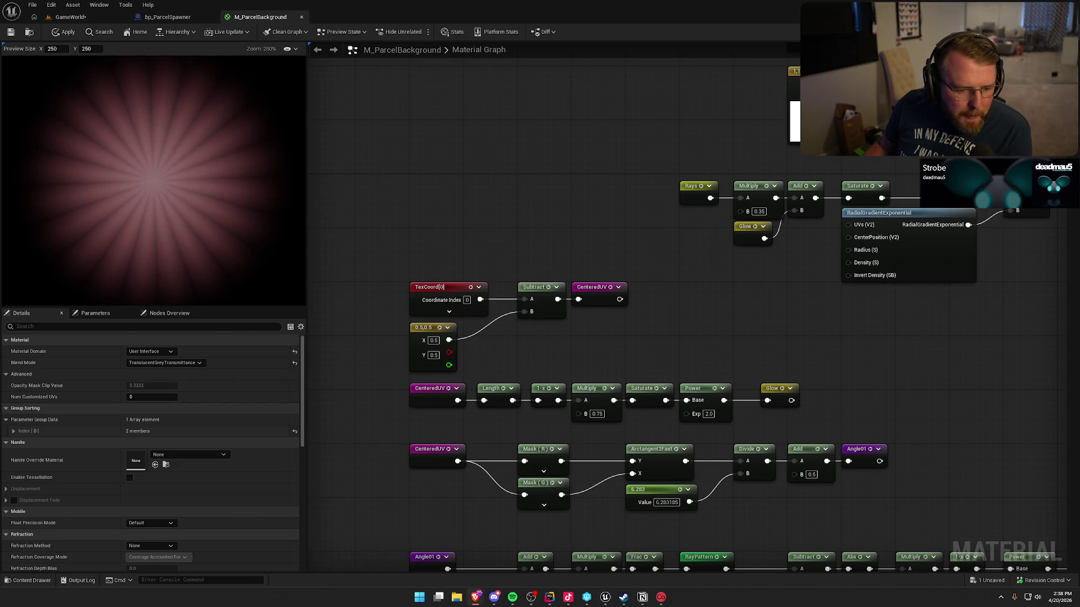
mouse_move(480, 278)
left_mouse_down()
mouse_move(535, 270)
mouse_move(534, 260)
left_mouse_up()
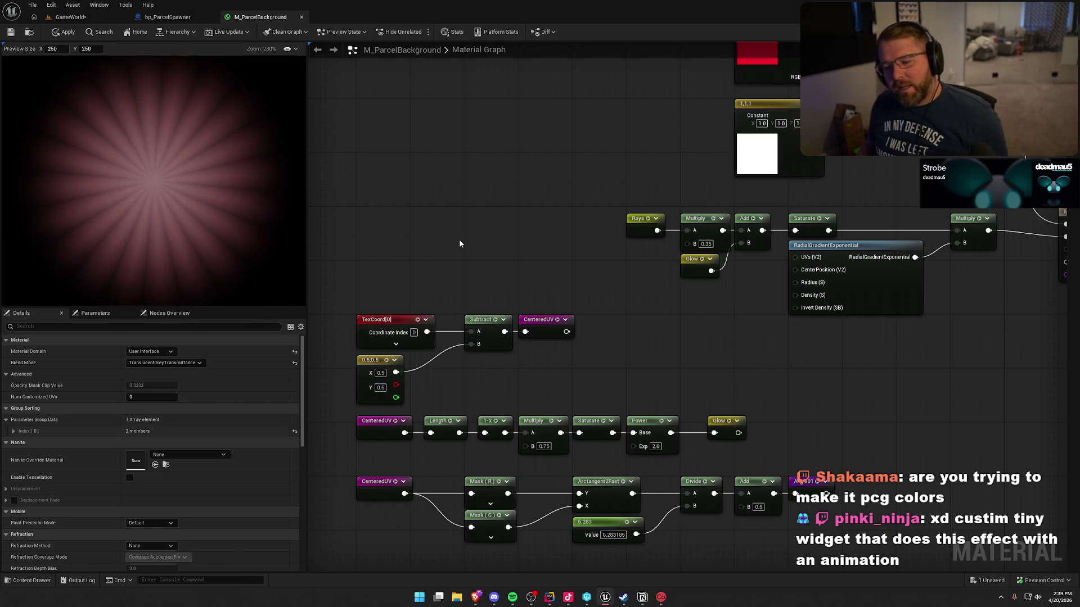
scroll(247, 169, "down", 2)
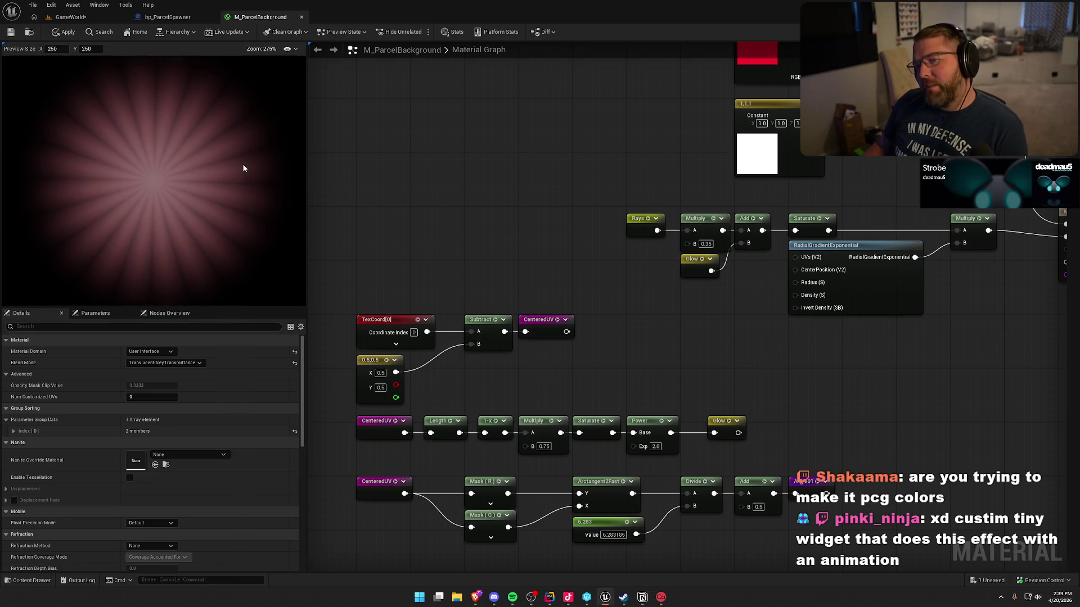
scroll(250, 172, "down", 1)
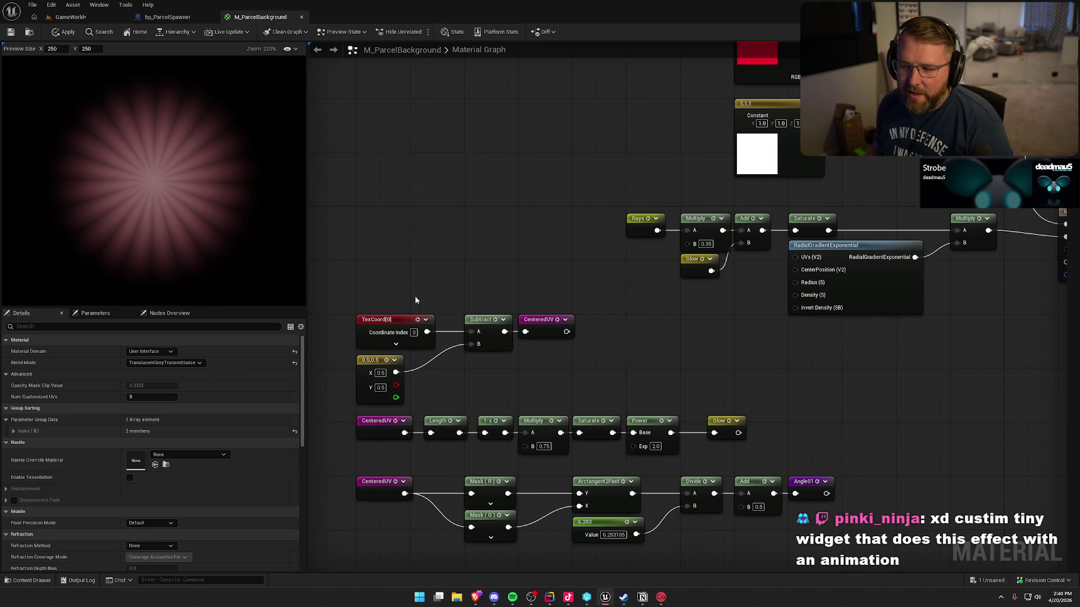
scroll(415, 301, "down", 2)
left_click_drag(431, 167, 432, 99)
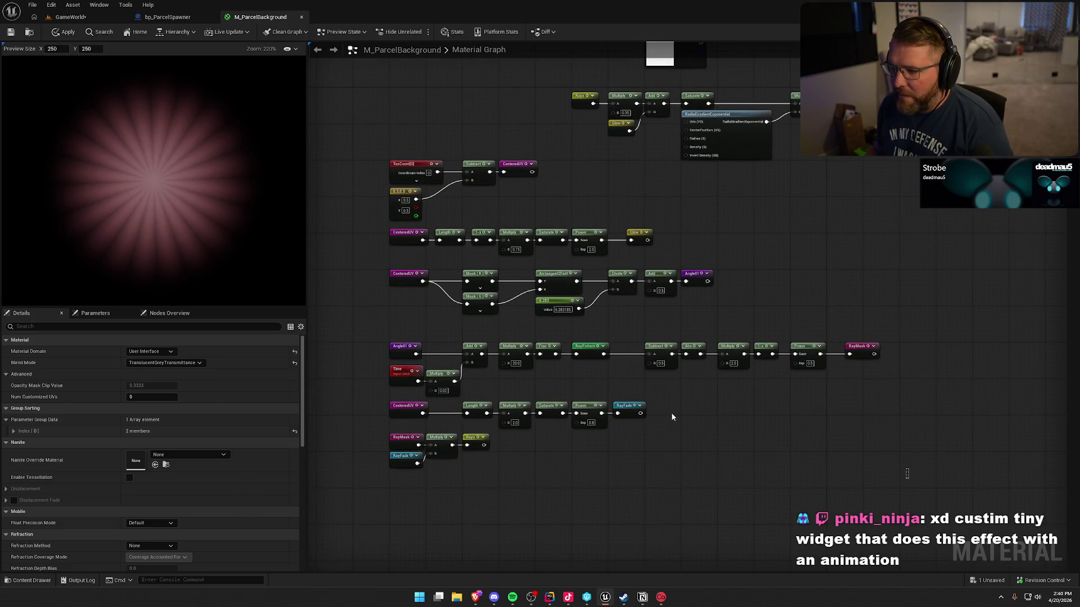
left_click_drag(906, 472, 362, 158)
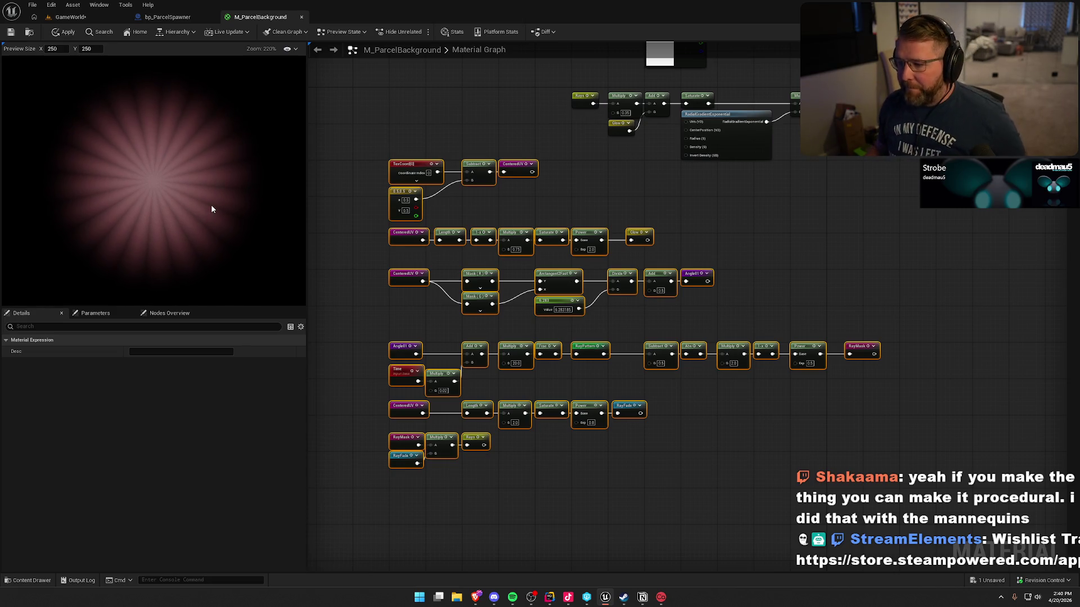
left_click(659, 516)
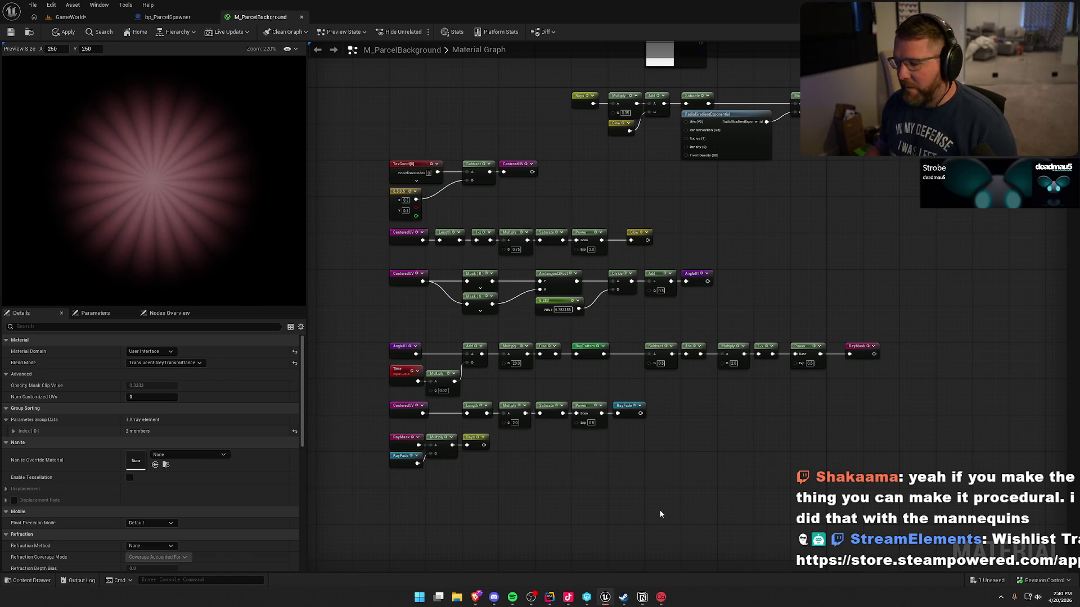
key("alt+Tab")
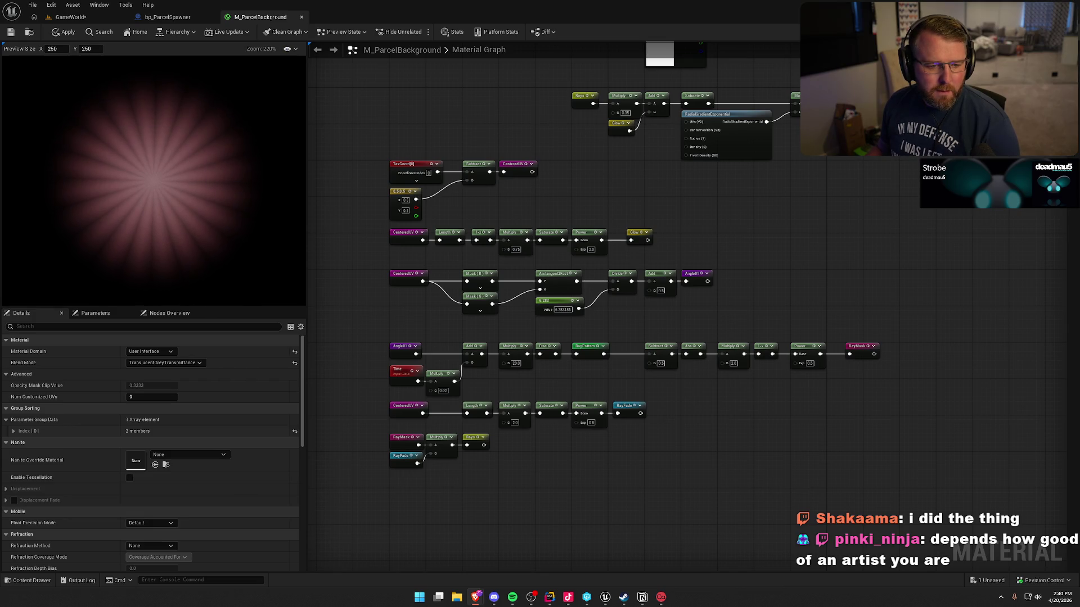
- Launch Adobe Photoshop 2026 by searching 'pho' in the Windows Start menu
key("alt+Tab")
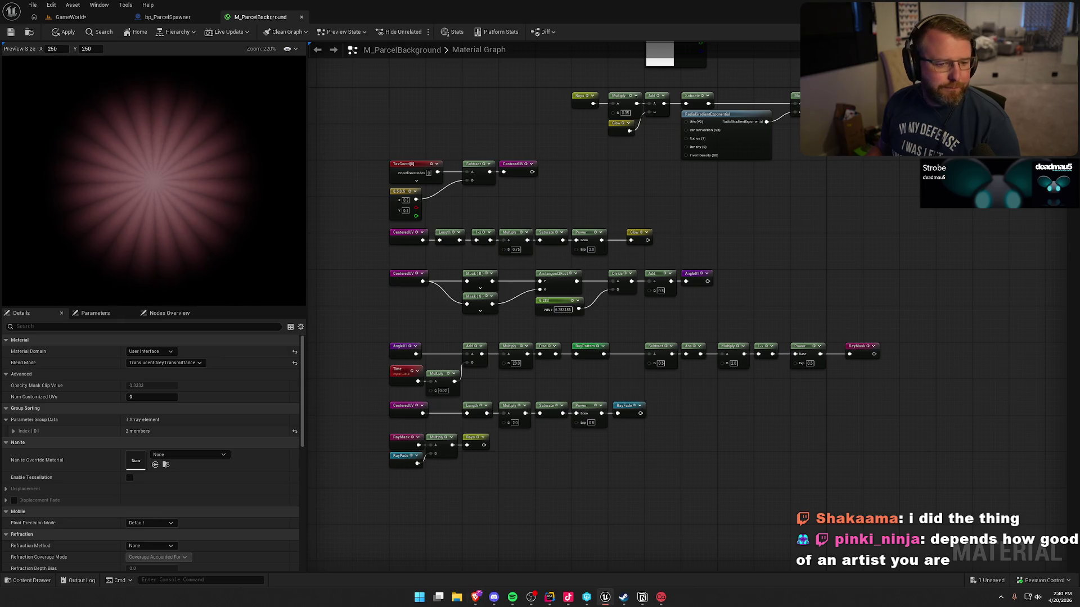
key("super")
type("pho")
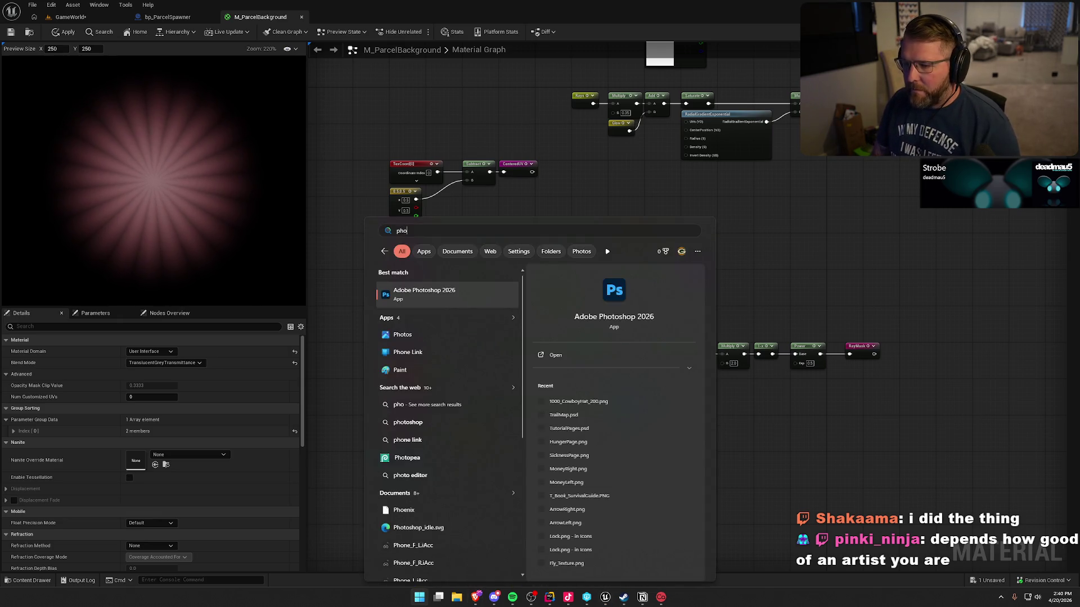
key("Return")
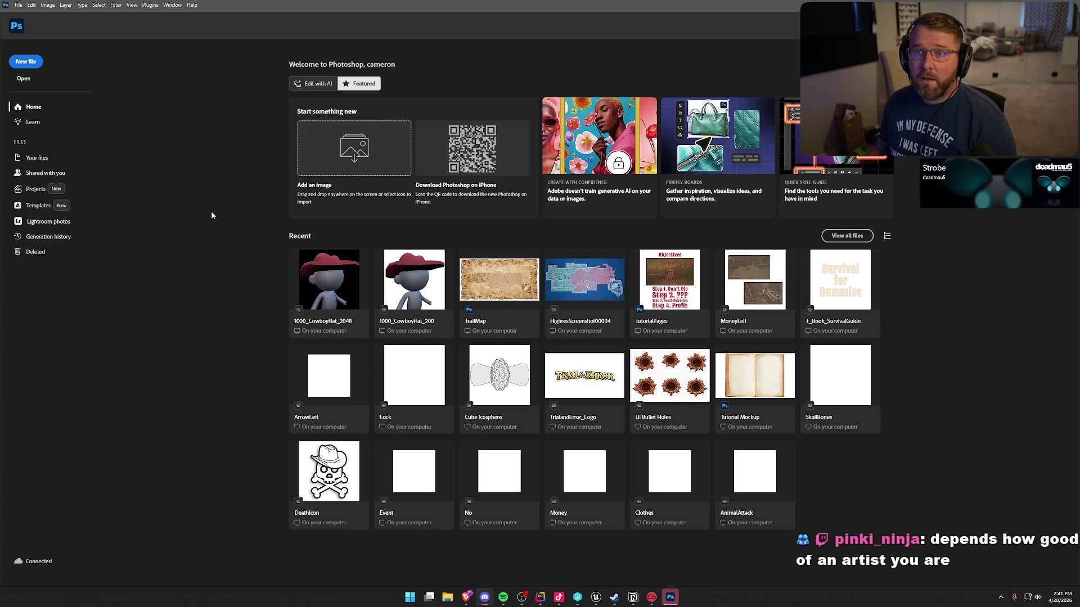
- Create a new 740×740 Clipboard-preset document and paste the magenta starburst into it
left_click(25, 62)
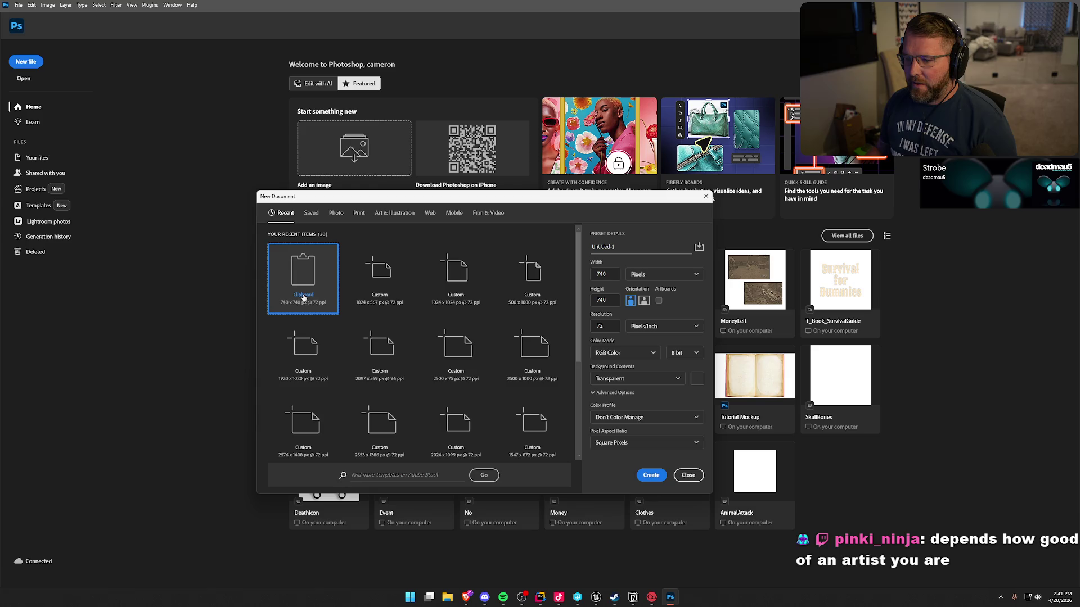
left_click(656, 477)
key("ctrl+v")
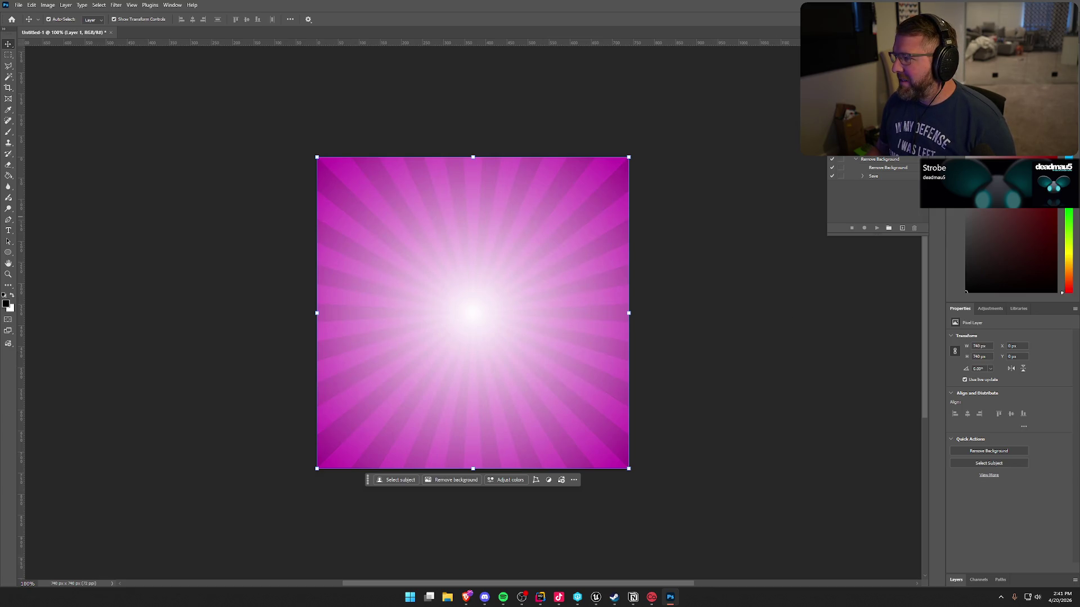
- Desaturate the starburst on Layer 1 into a grey starburst
left_click(824, 205)
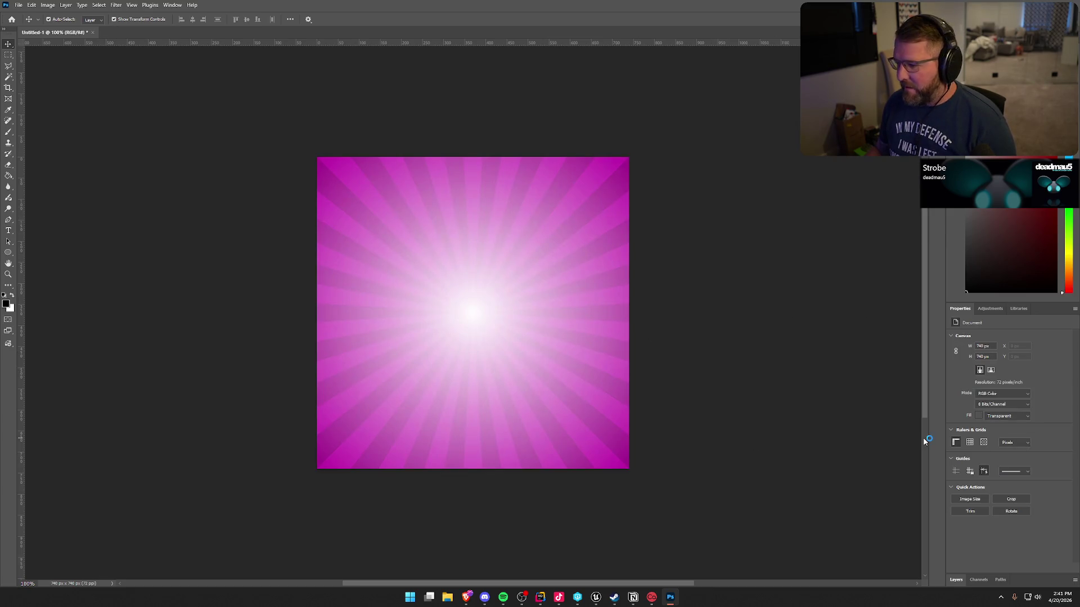
left_click(957, 579)
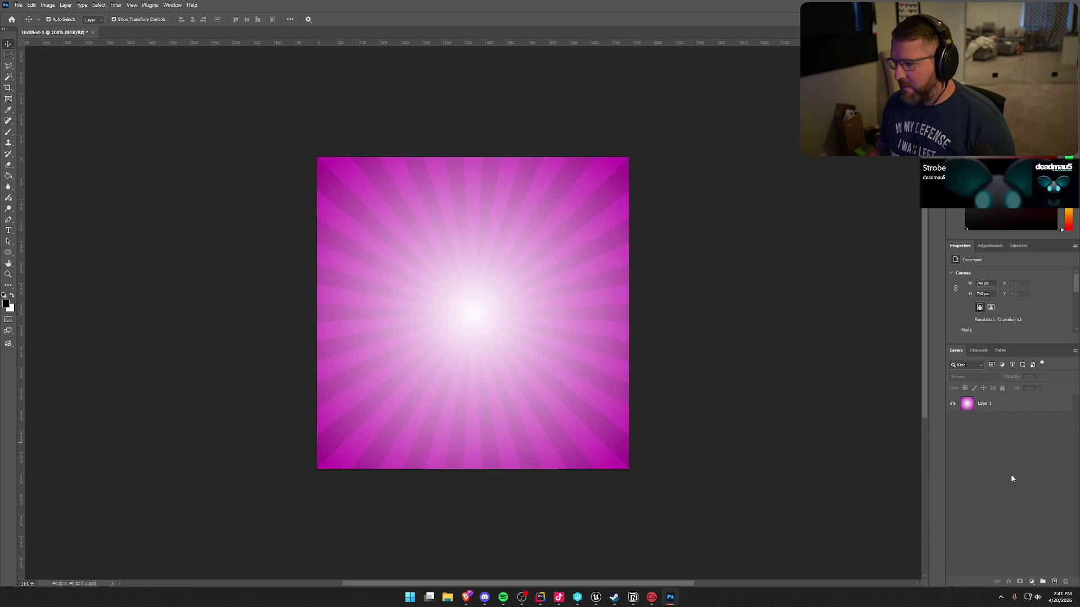
left_click(48, 5)
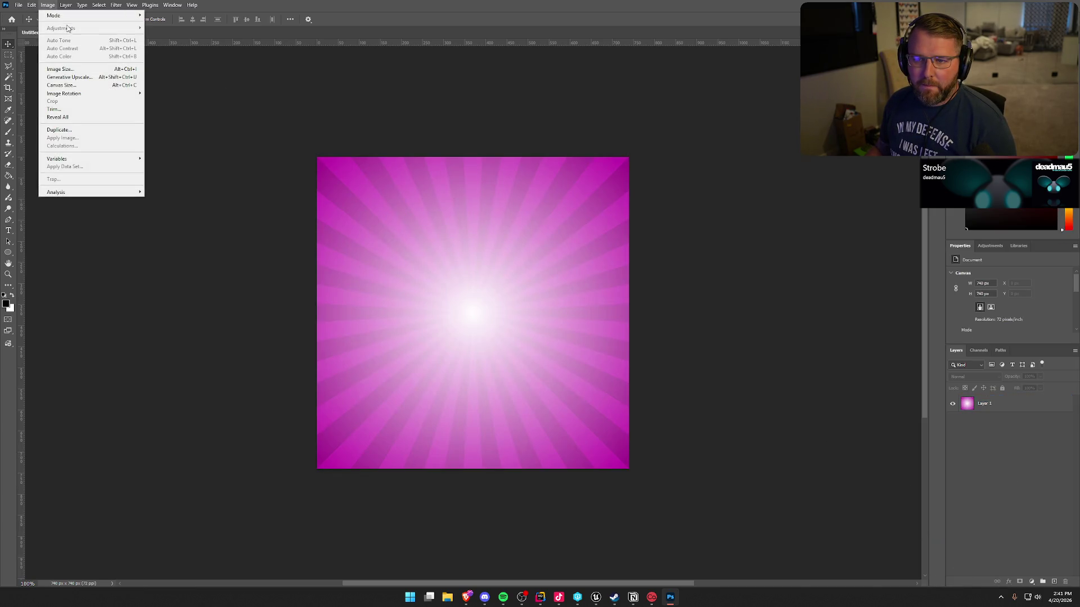
left_click(993, 406)
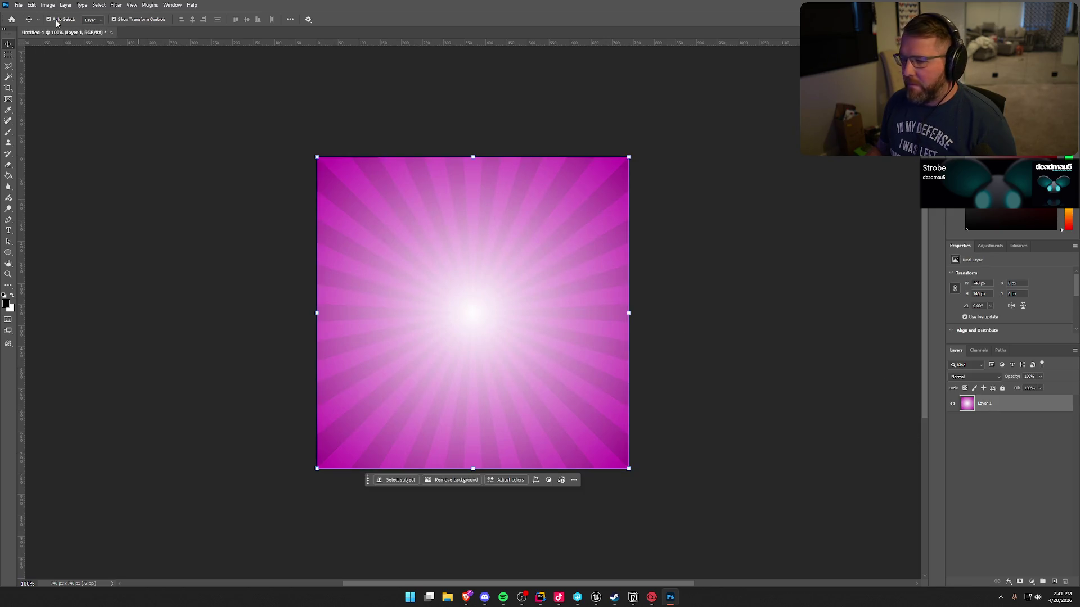
left_click(48, 5)
mouse_move(113, 28)
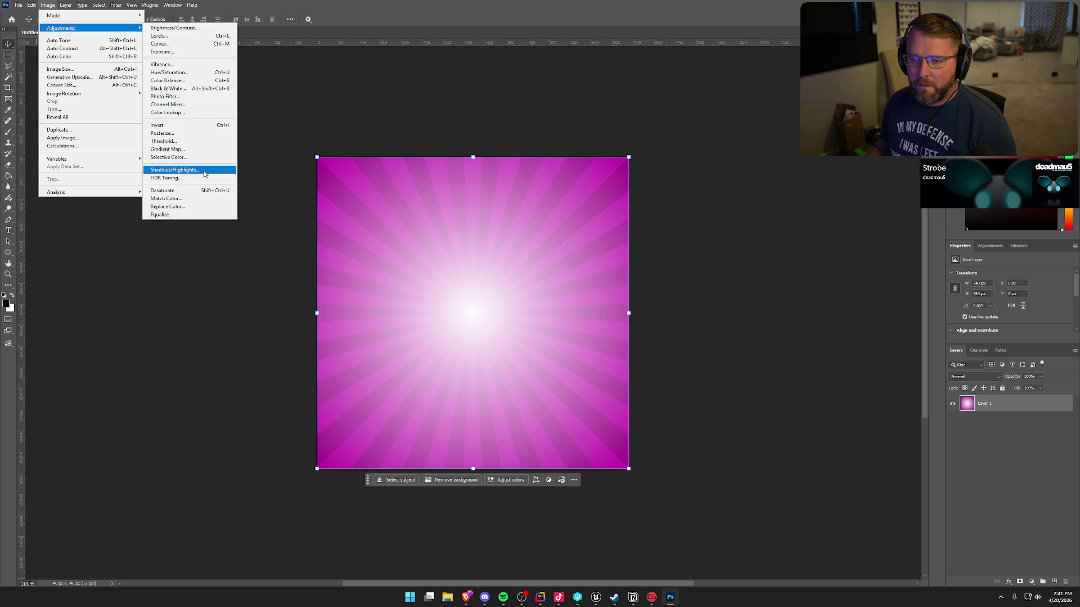
left_click(194, 191)
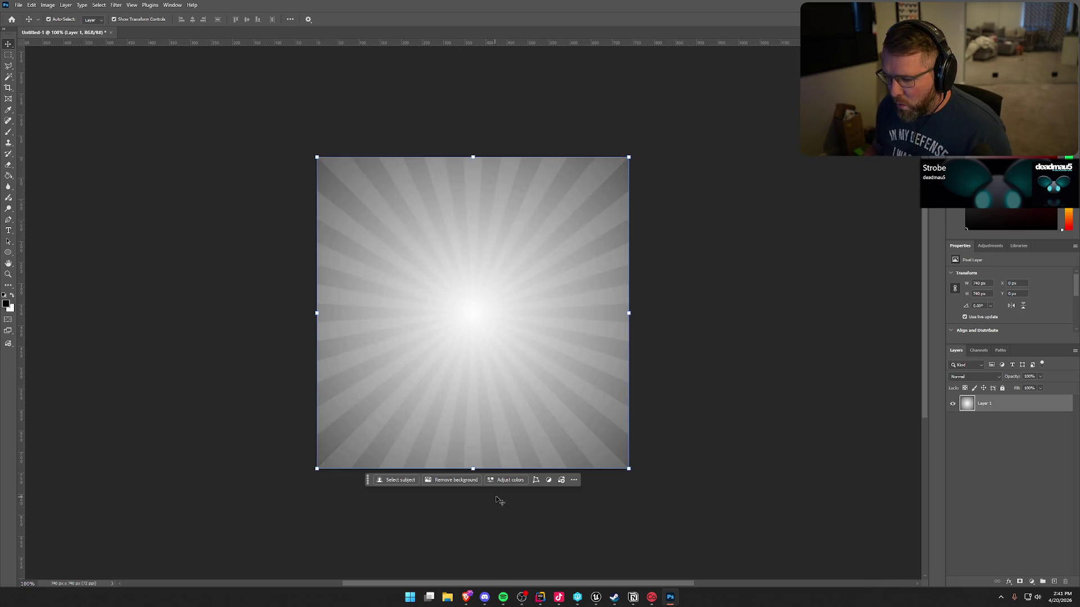
- Try a Hue/Saturation adjustment layer with a lightness tweak, then undo it
left_click(508, 481)
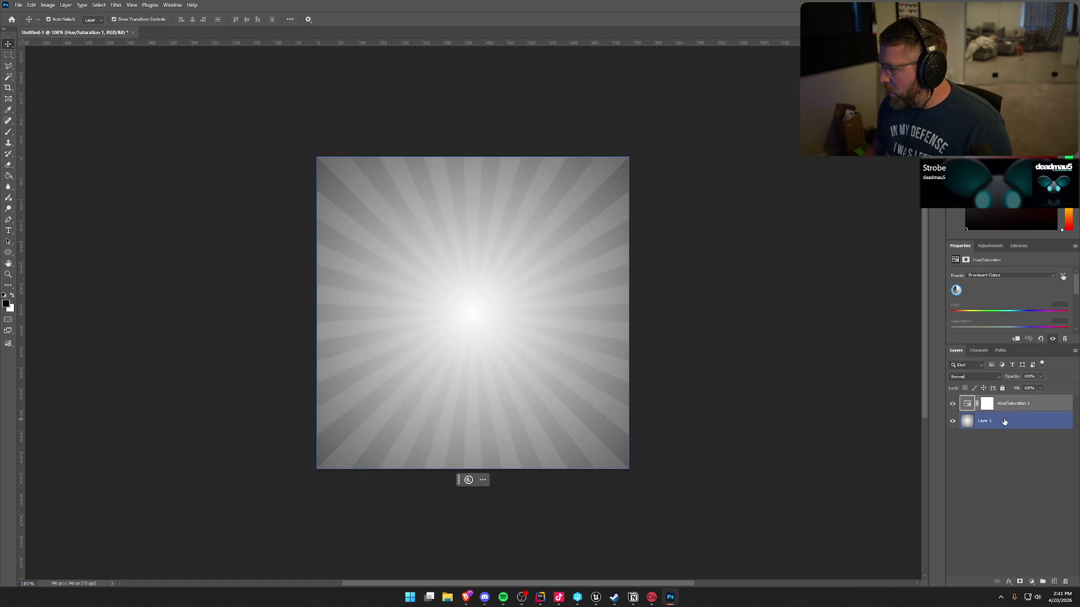
scroll(1001, 319, "down", 1)
scroll(1001, 319, "down", 3)
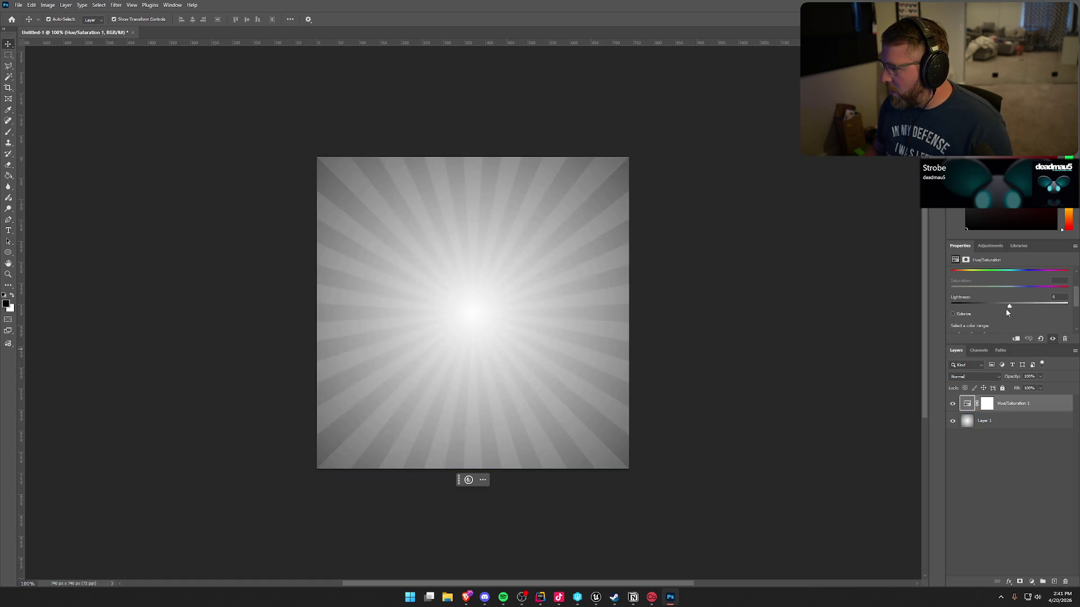
left_click(1010, 308)
mouse_move(1010, 308)
left_mouse_down()
mouse_move(988, 306)
mouse_move(998, 306)
left_mouse_up()
key("ctrl+z")
key("ctrl+z")
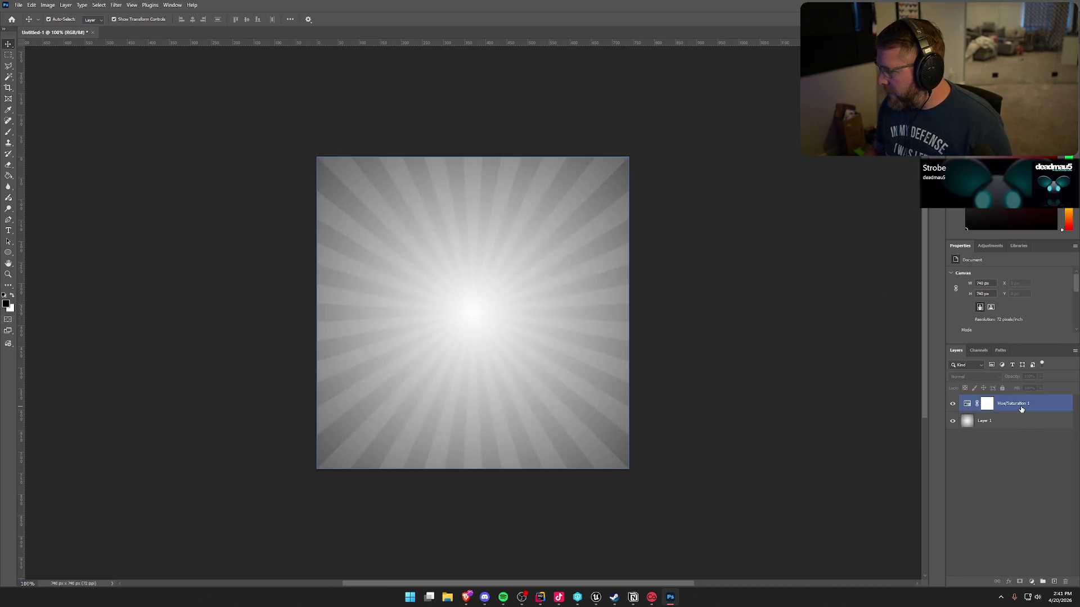
key("ctrl+z")
key("ctrl+z")
key("ctrl+z")
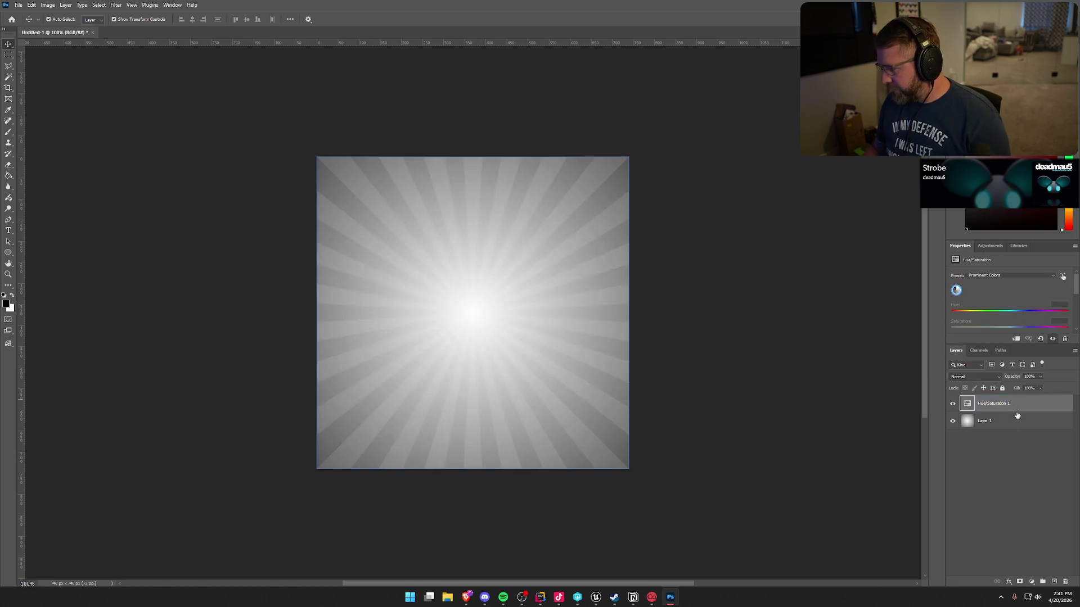
- Add and delete an empty layer, then bring up the adjustment layer types
left_click(1055, 582)
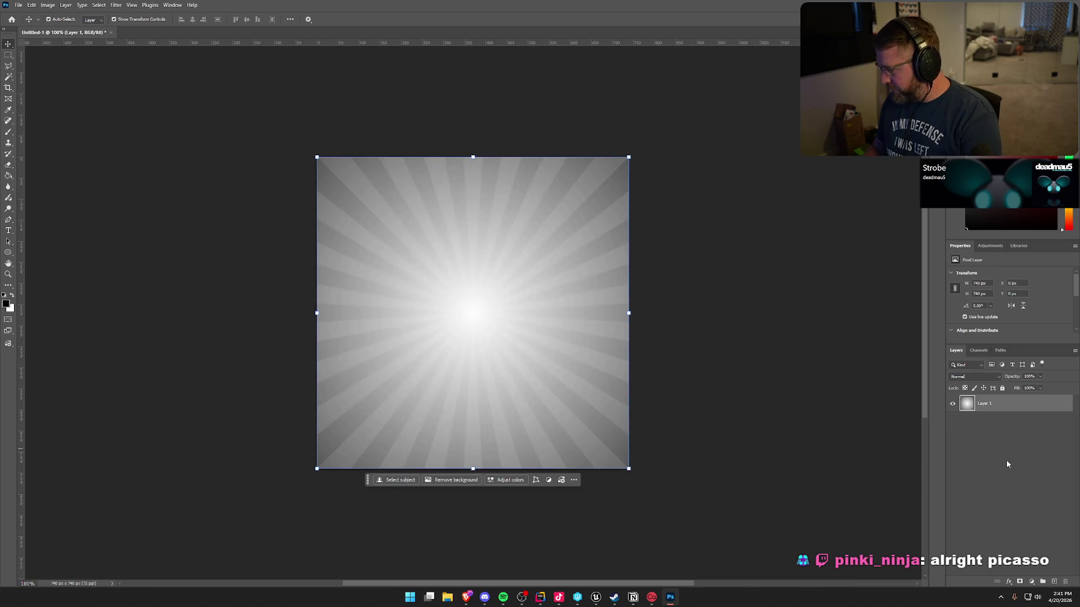
key("Delete")
left_click(1032, 581)
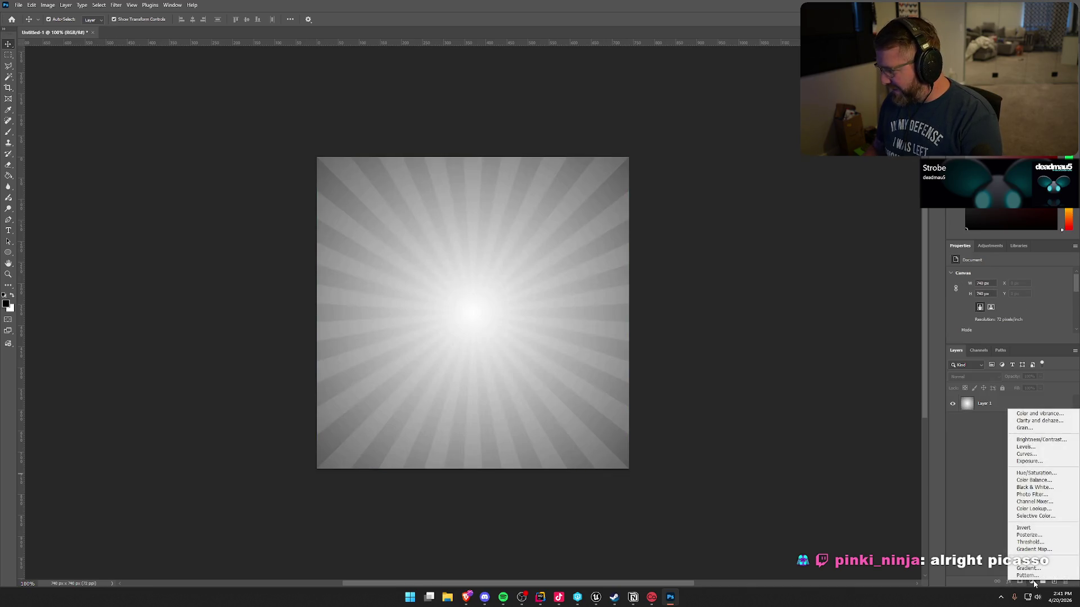
- Add a Levels adjustment layer with its black input raised to 68 for more contrast
left_click(1044, 448)
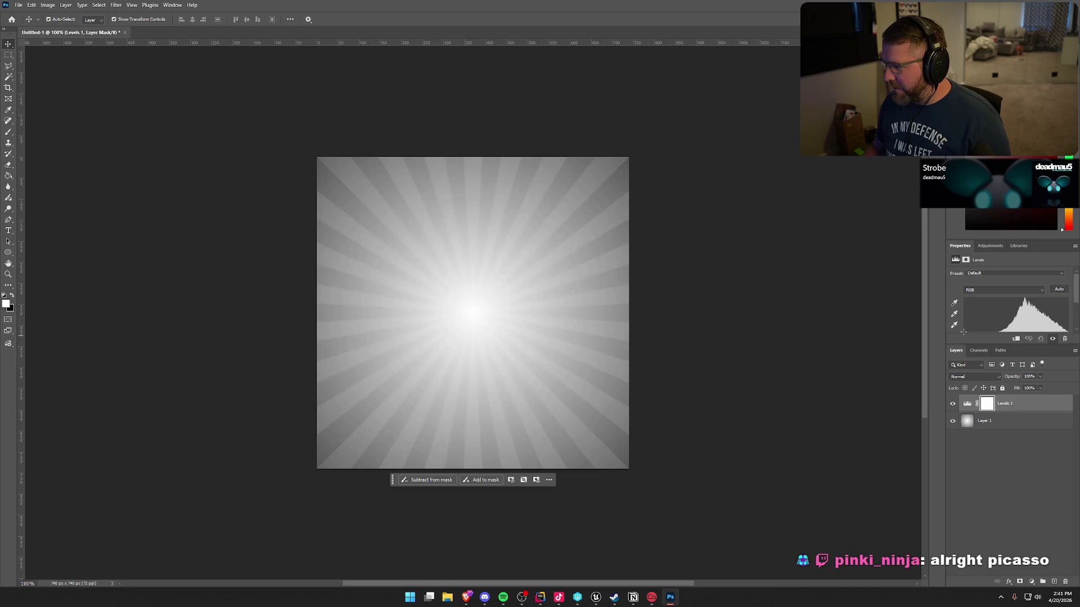
scroll(976, 322, "down", 1)
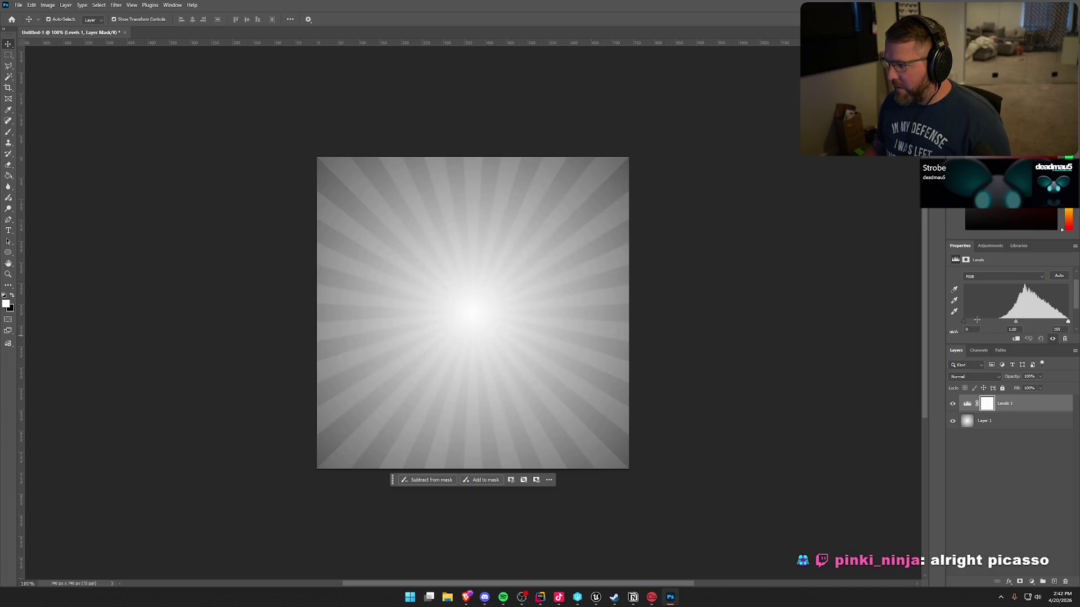
mouse_move(967, 325)
left_mouse_down()
mouse_move(1068, 325)
mouse_move(991, 322)
left_mouse_up()
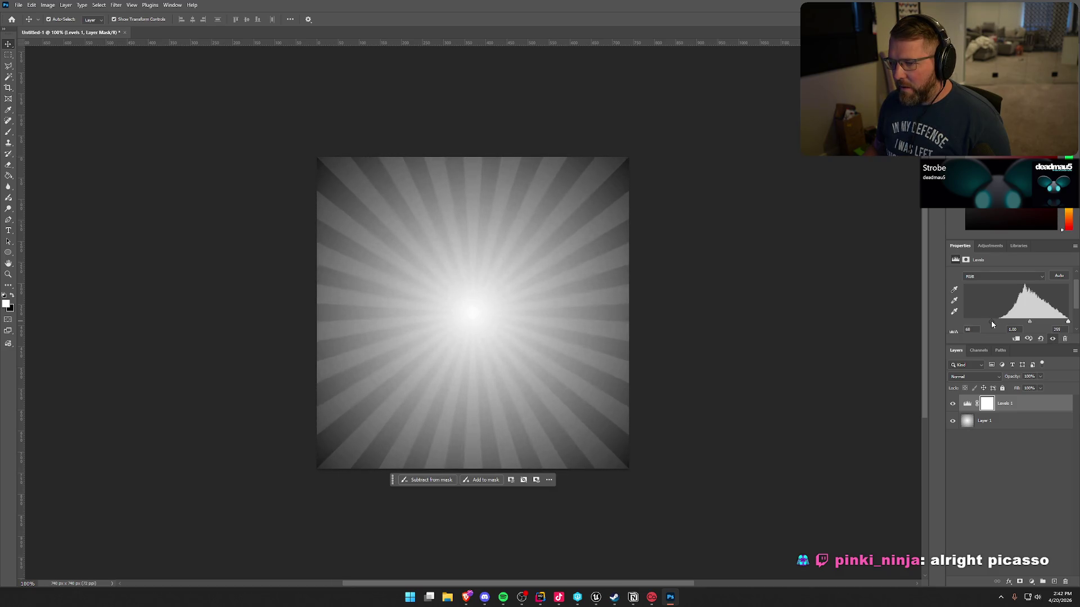
left_click(1007, 495)
- Add a Curves adjustment layer and bend its curve to darken the outer tones
left_click(1033, 582)
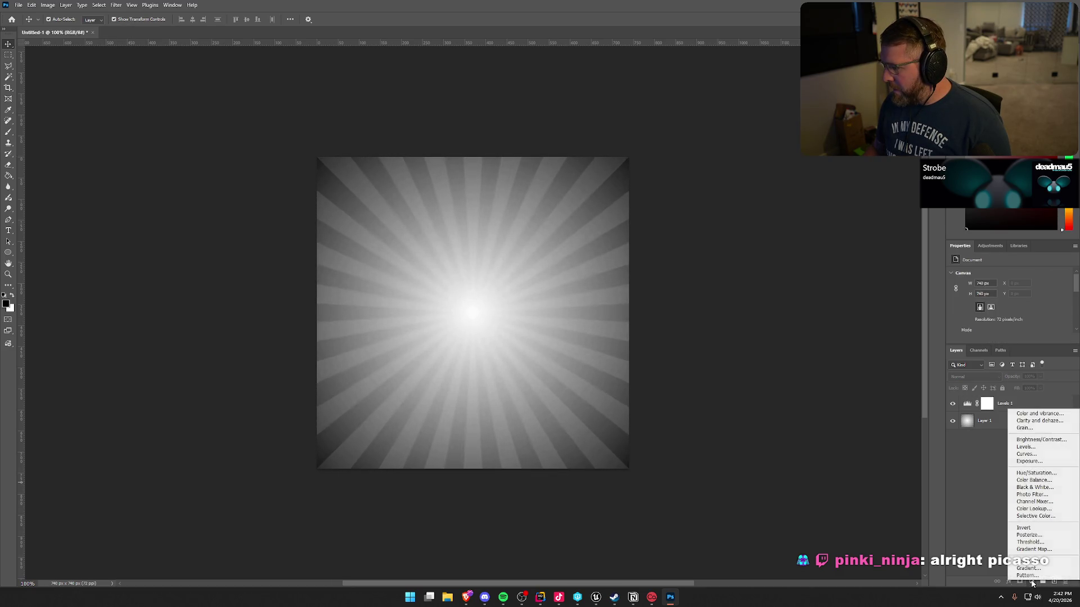
left_click(1052, 455)
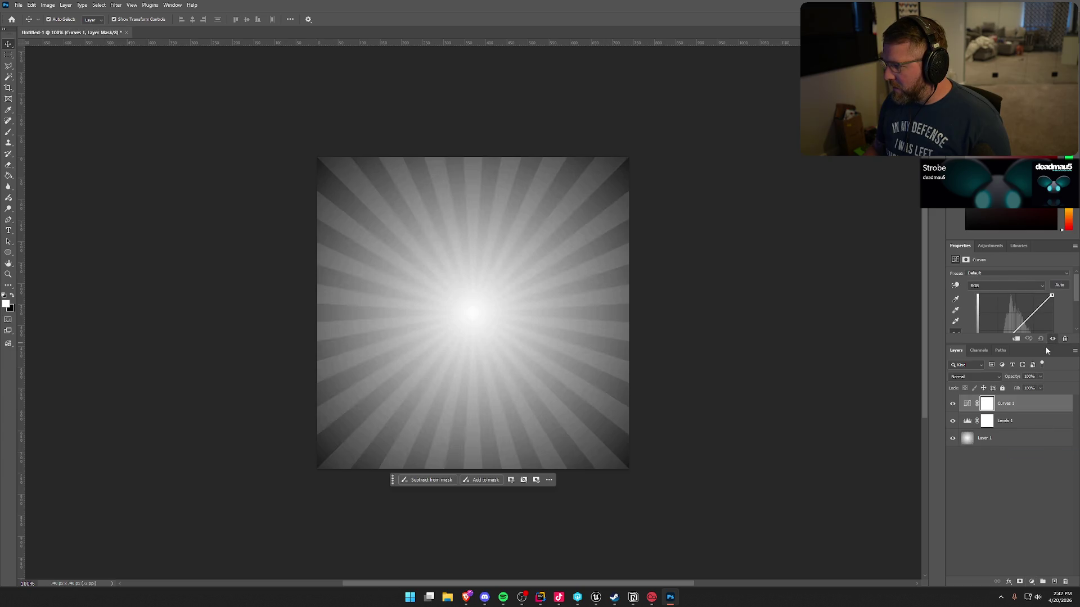
left_click_drag(1038, 347, 1028, 395)
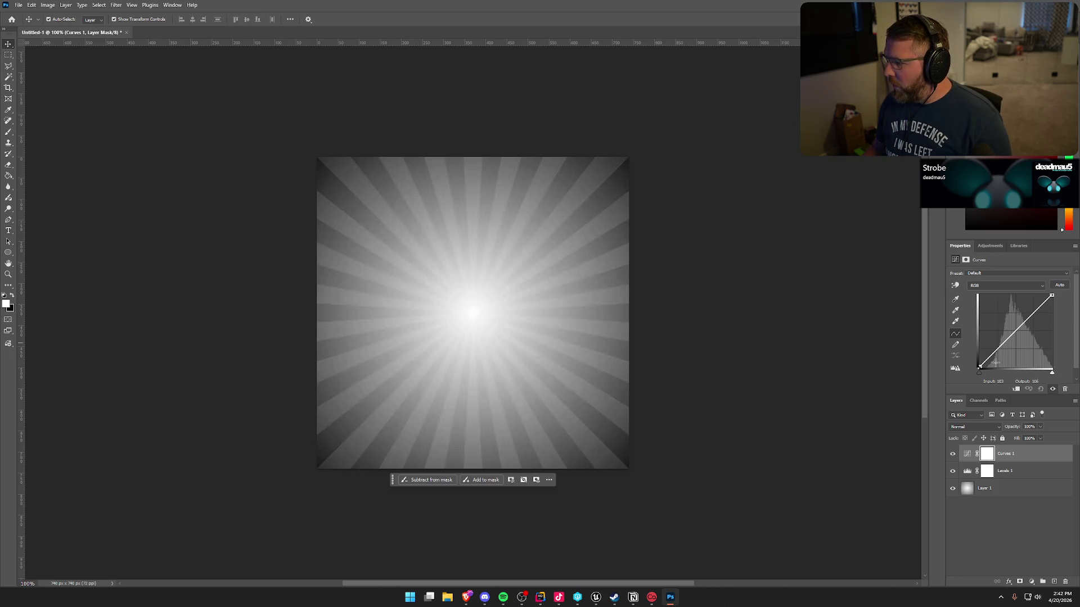
mouse_move(979, 375)
left_mouse_down()
mouse_move(1007, 375)
mouse_move(979, 376)
left_mouse_up()
mouse_move(1052, 375)
left_mouse_down()
mouse_move(1012, 375)
mouse_move(1072, 373)
left_mouse_up()
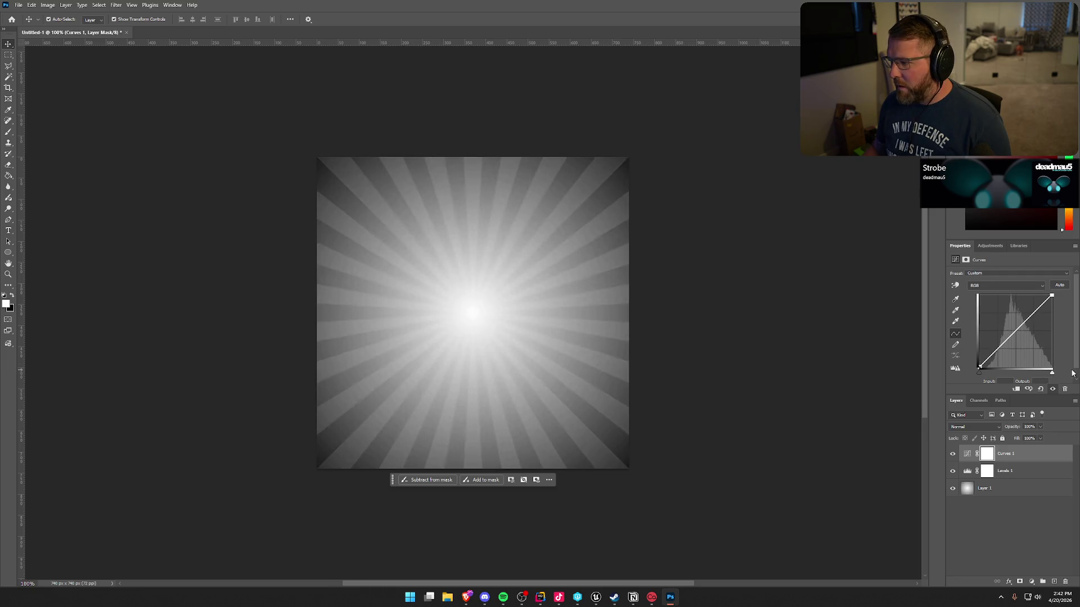
mouse_move(1015, 333)
left_mouse_down()
mouse_move(1024, 325)
mouse_move(990, 314)
mouse_move(999, 358)
left_mouse_up()
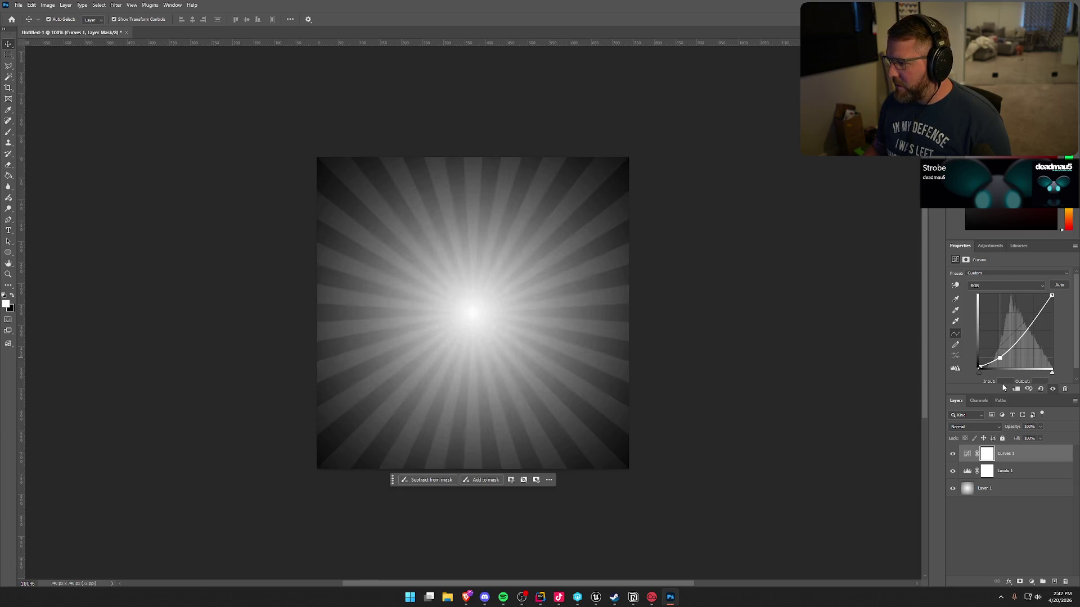
- Delete the Curves 1 layer and its mask, leaving Levels 1 selected
left_click(1027, 460)
left_click(1026, 460)
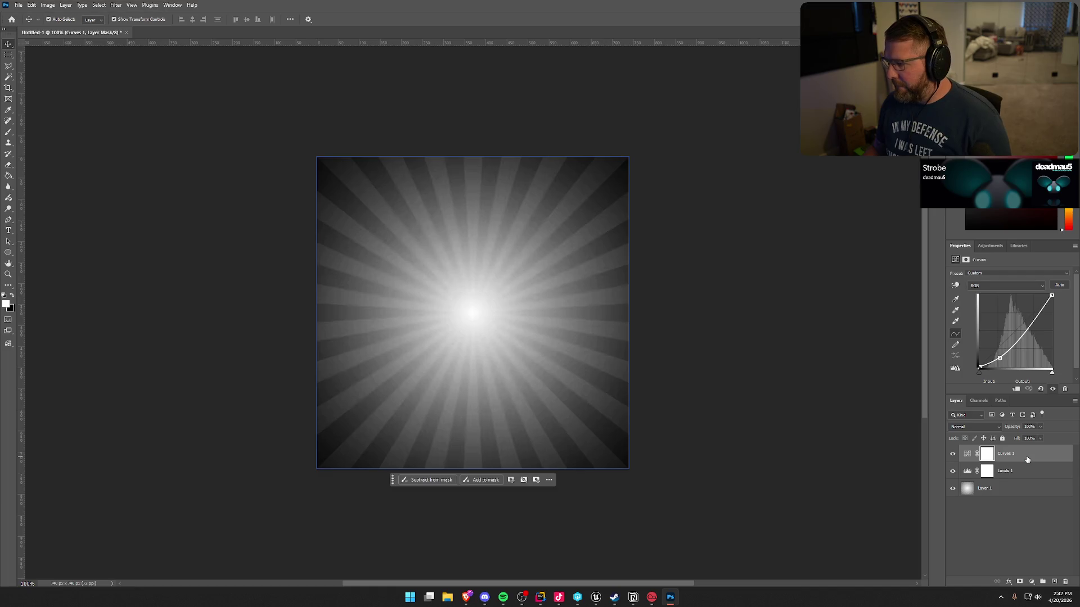
left_click_drag(987, 454, 1001, 488)
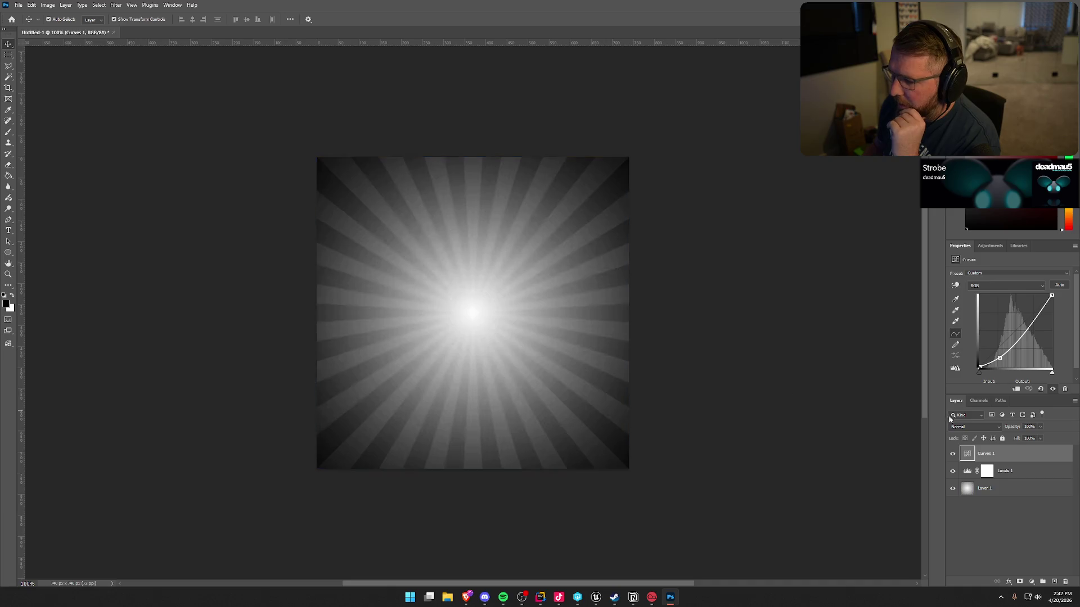
left_click(1009, 471)
left_click(1015, 455)
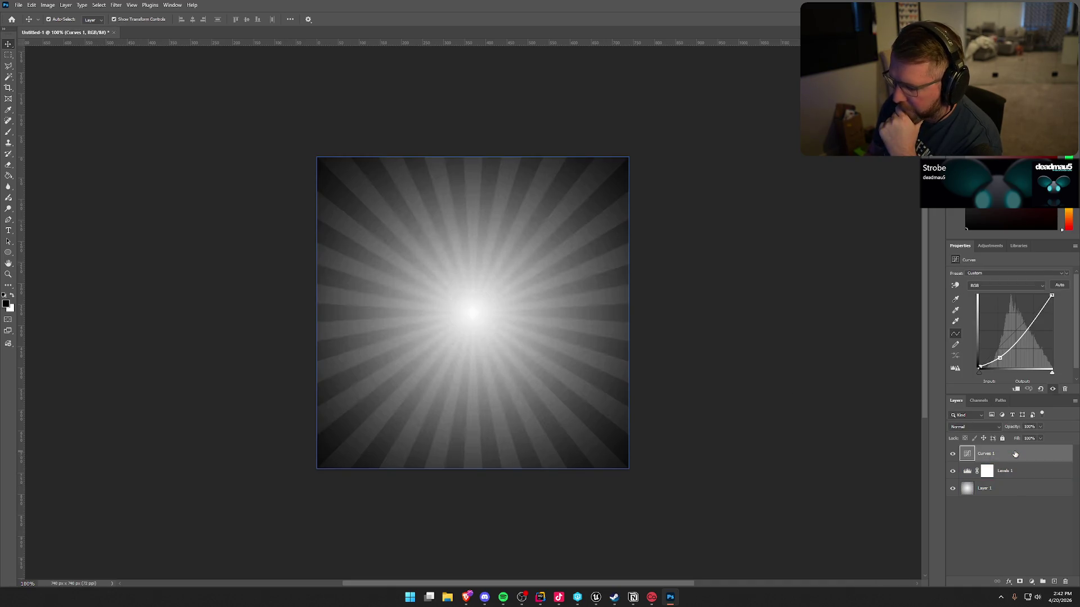
key("Delete")
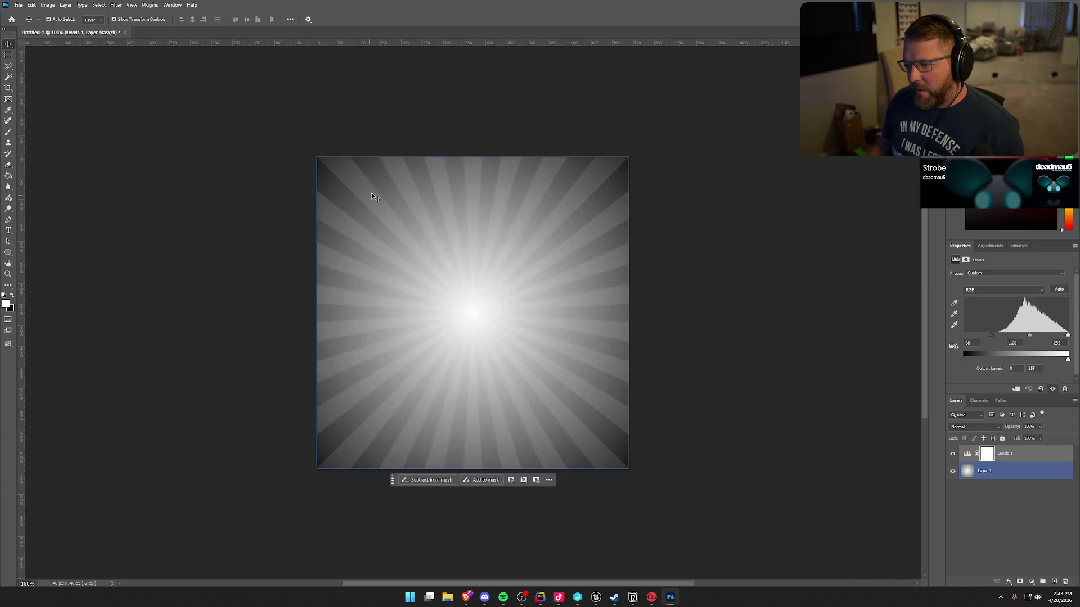
key("alt+bracketright")
key("alt+bracketleft")
key("alt+bracketright")
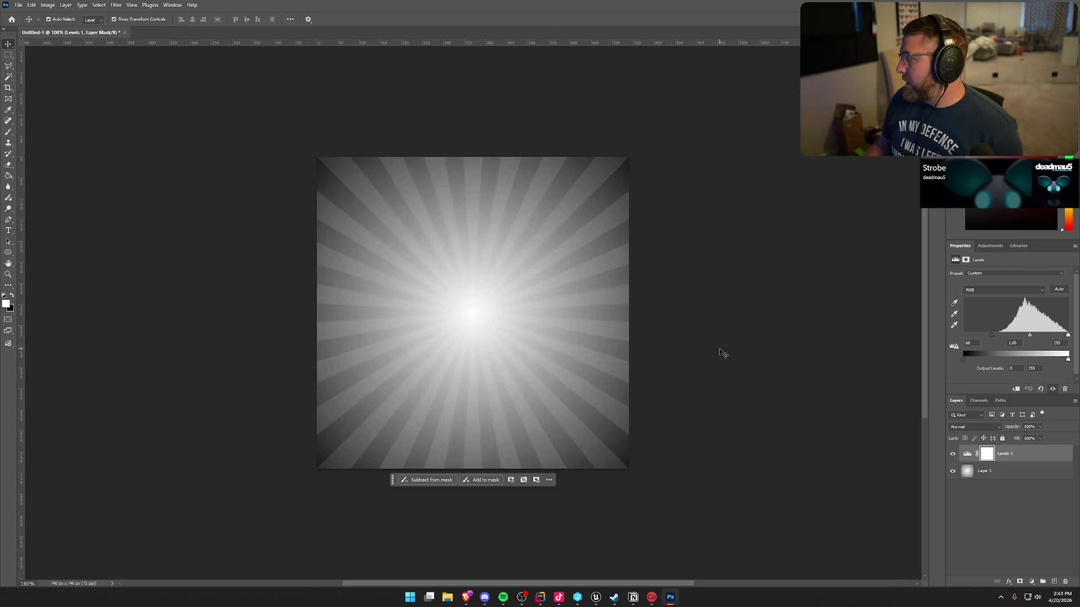
- Apply Brightness/Contrast to Layer 1 with brightness -75 and contrast -28
left_click(48, 6)
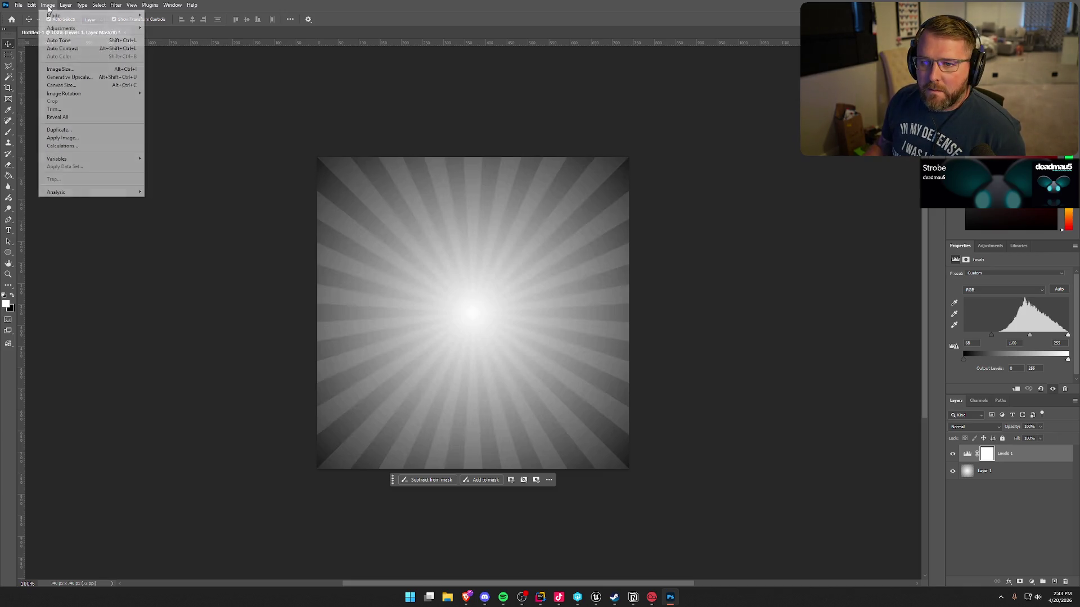
mouse_move(62, 29)
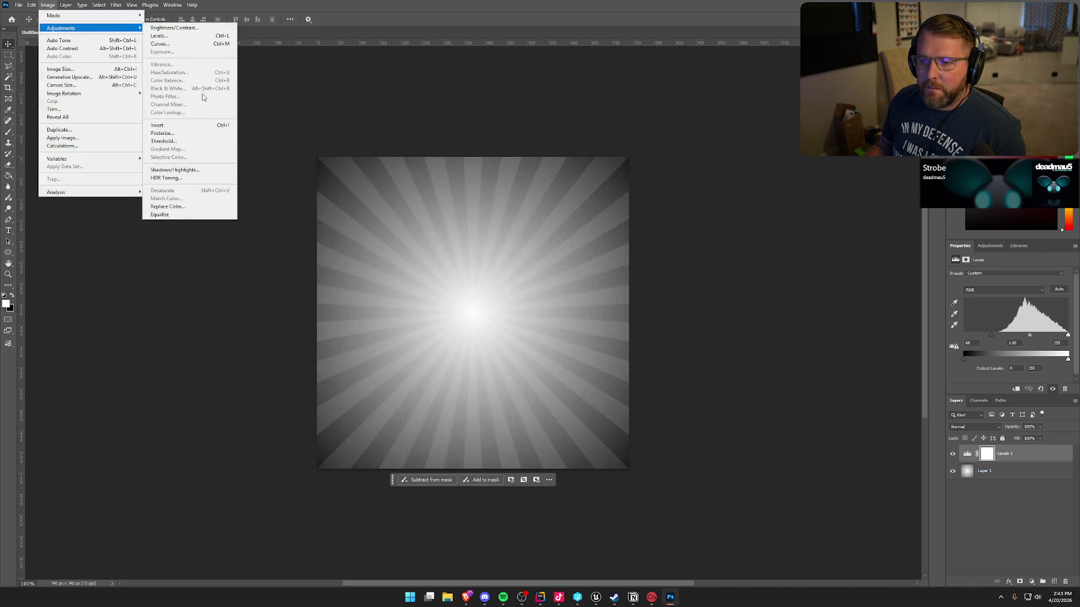
left_click(1022, 480)
left_click(55, 5)
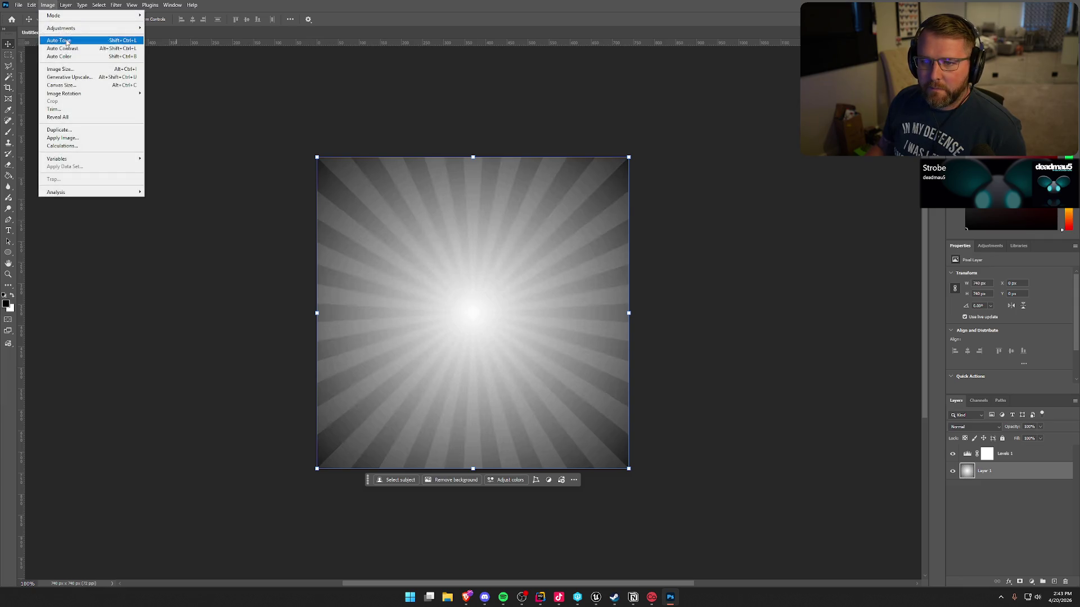
mouse_move(84, 28)
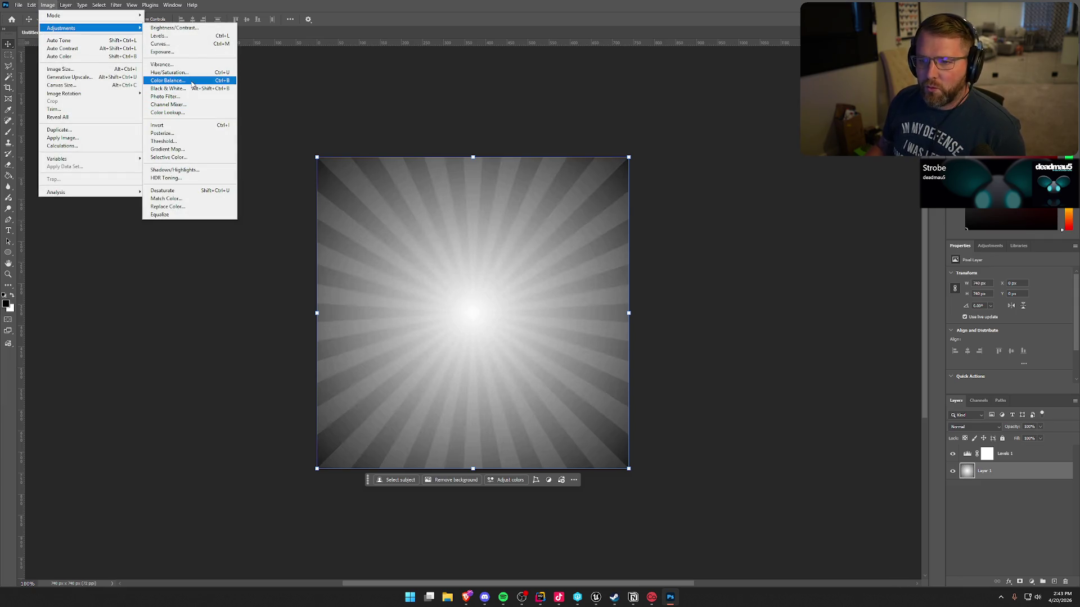
left_click(174, 27)
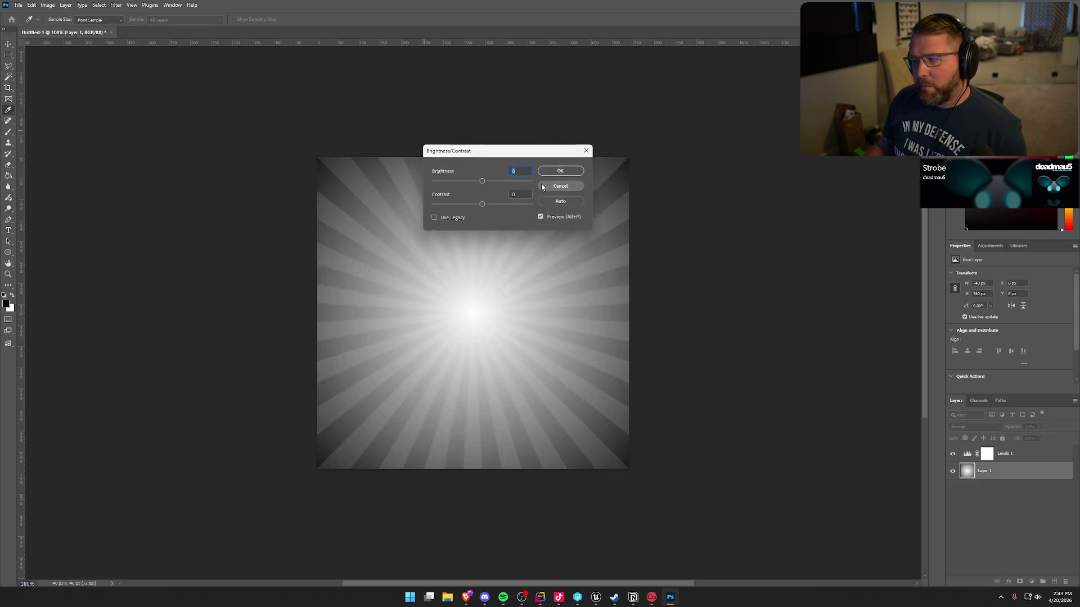
mouse_move(176, 172)
left_mouse_down()
mouse_move(211, 172)
mouse_move(172, 173)
left_mouse_up()
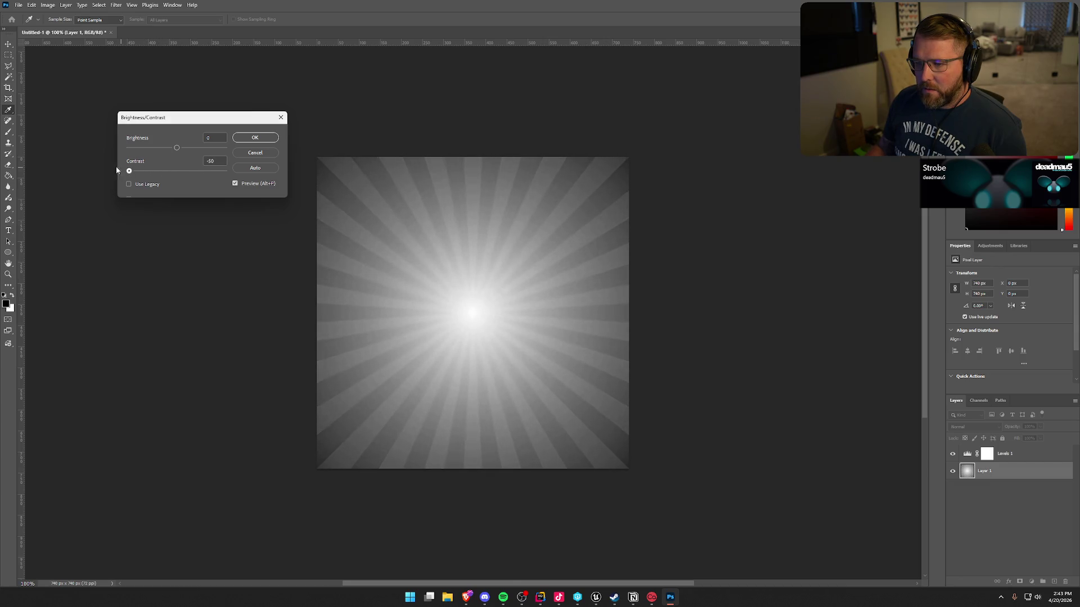
mouse_move(174, 149)
left_mouse_down()
mouse_move(162, 149)
mouse_move(188, 172)
mouse_move(176, 173)
mouse_move(206, 174)
mouse_move(150, 149)
mouse_move(168, 149)
mouse_move(149, 151)
mouse_move(161, 171)
mouse_move(141, 172)
mouse_move(161, 172)
mouse_move(130, 172)
mouse_move(149, 174)
left_mouse_up()
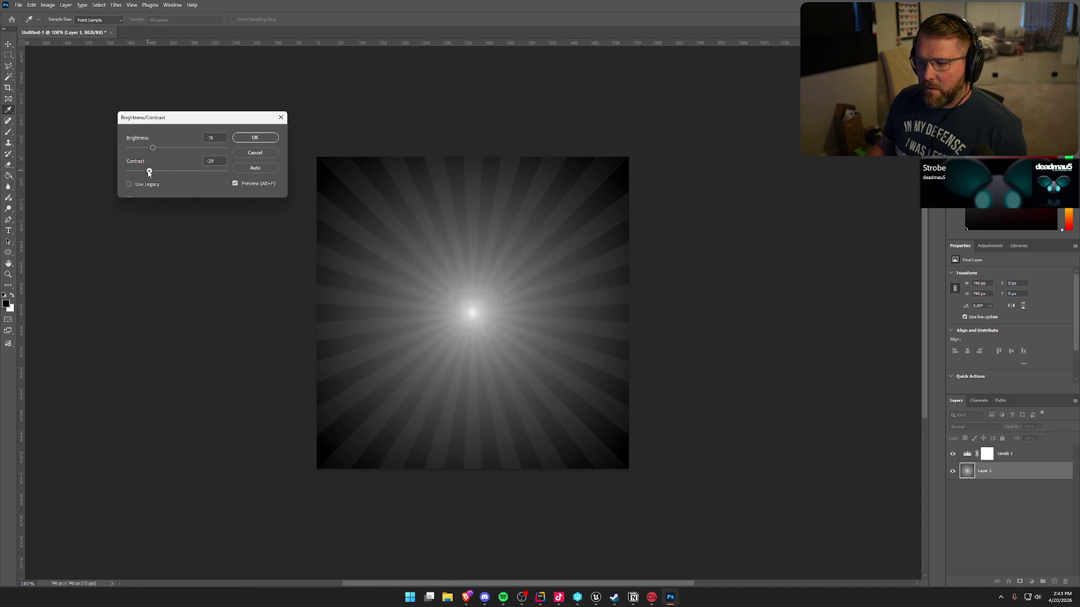
left_click(254, 138)
left_click(48, 5)
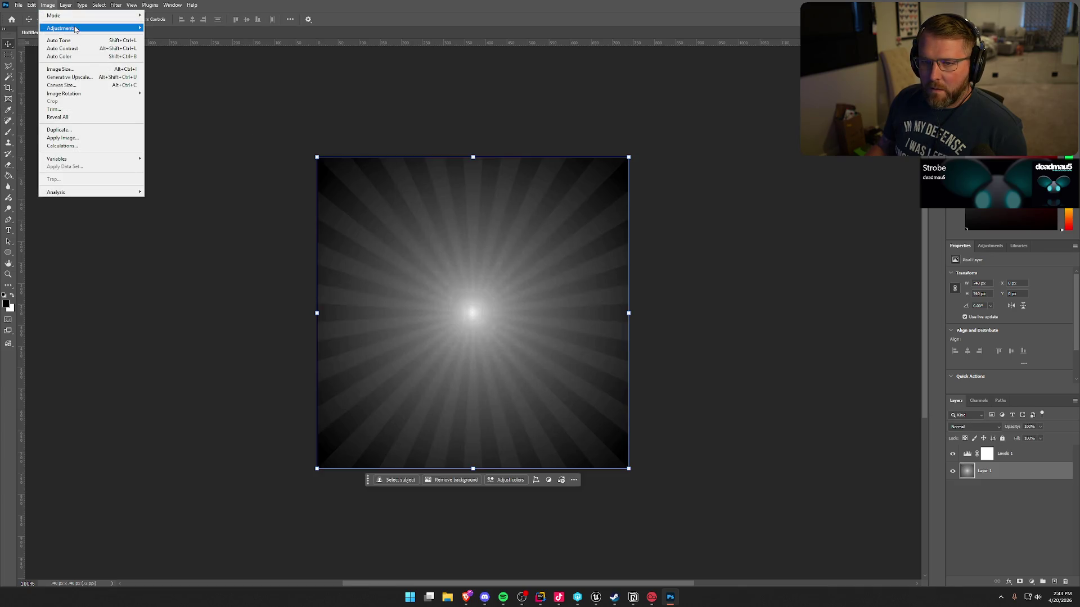
mouse_move(90, 28)
left_click(206, 52)
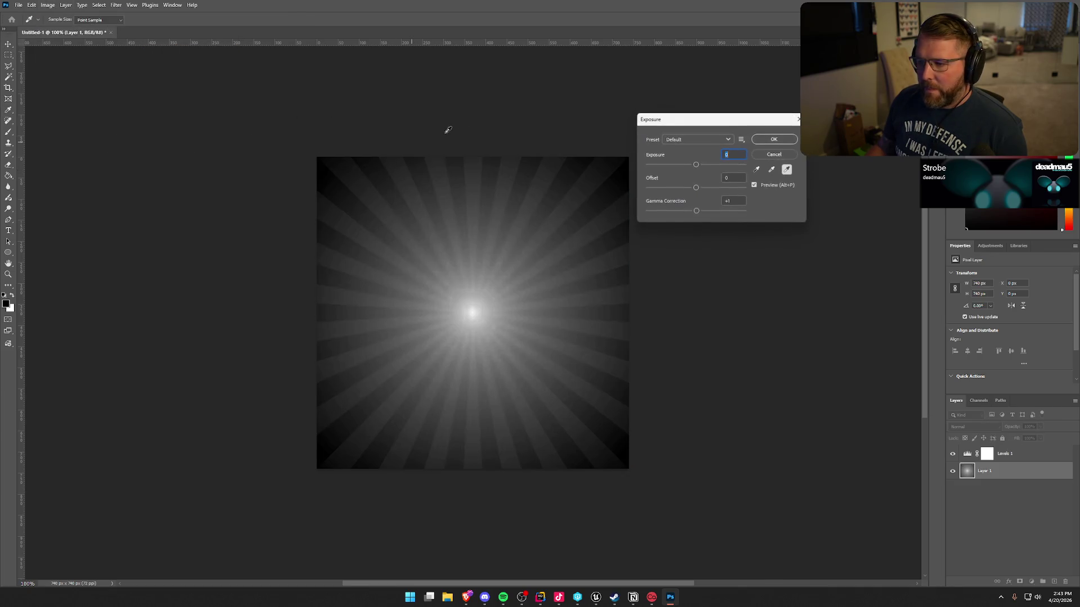
mouse_move(695, 165)
left_mouse_down()
mouse_move(707, 190)
mouse_move(691, 166)
mouse_move(699, 190)
mouse_move(689, 210)
mouse_move(713, 211)
left_mouse_up()
mouse_move(696, 164)
left_mouse_down()
mouse_move(685, 165)
mouse_move(702, 165)
left_mouse_up()
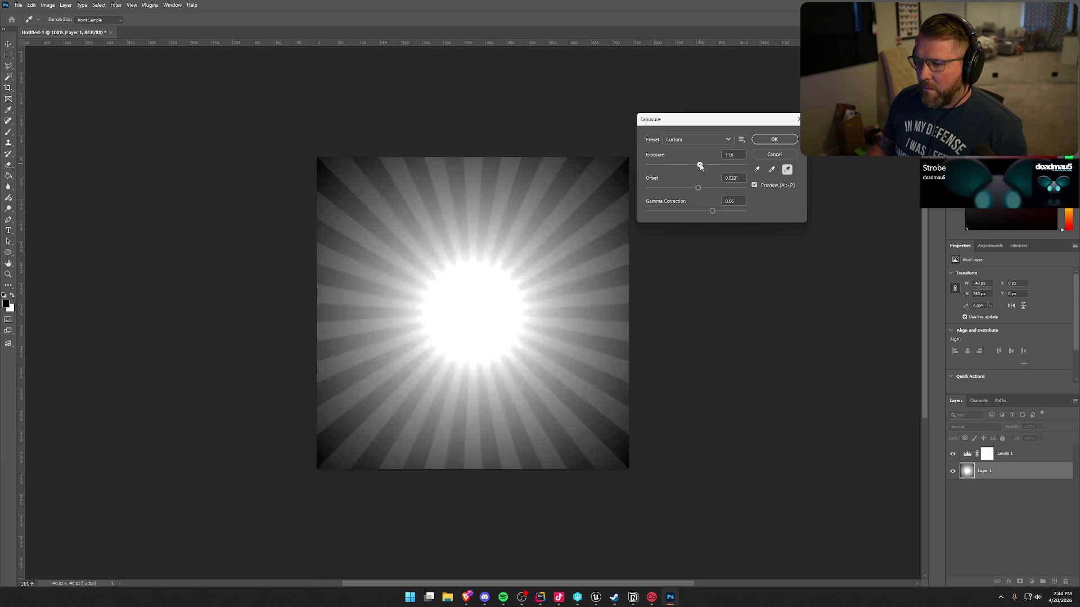
left_click(775, 154)
- Toggle Levels 1 off and on to compare, then switch to the browser's starburst search
left_click(771, 302)
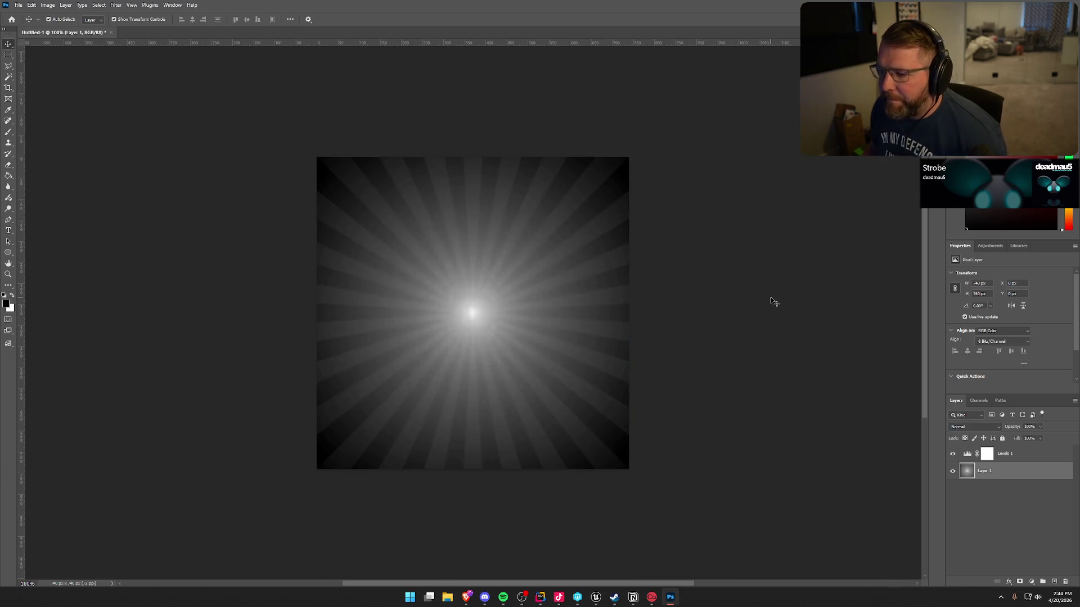
left_click(1029, 453)
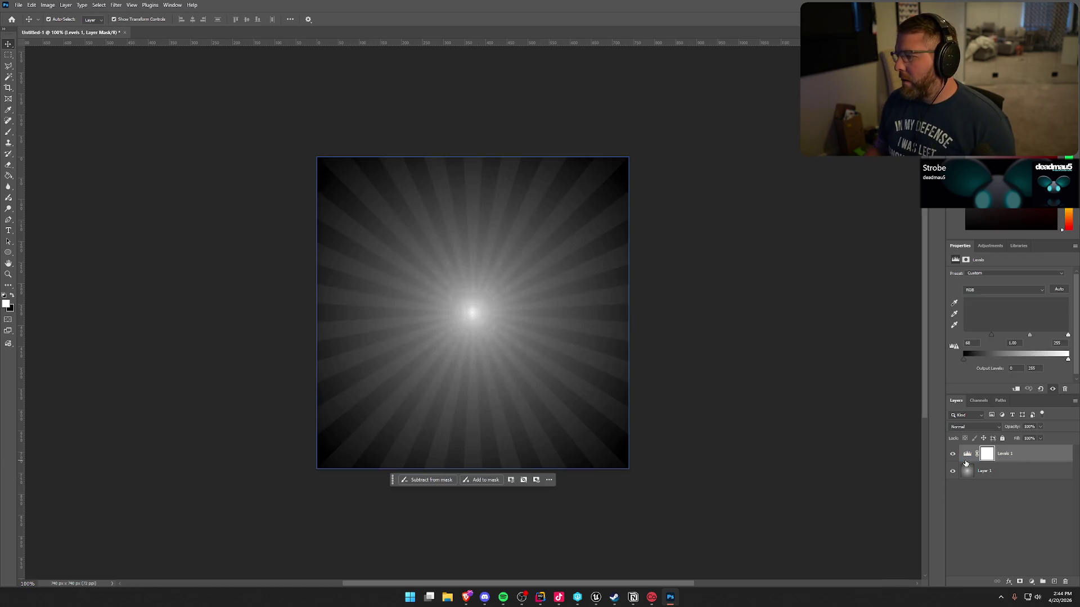
left_click(952, 453)
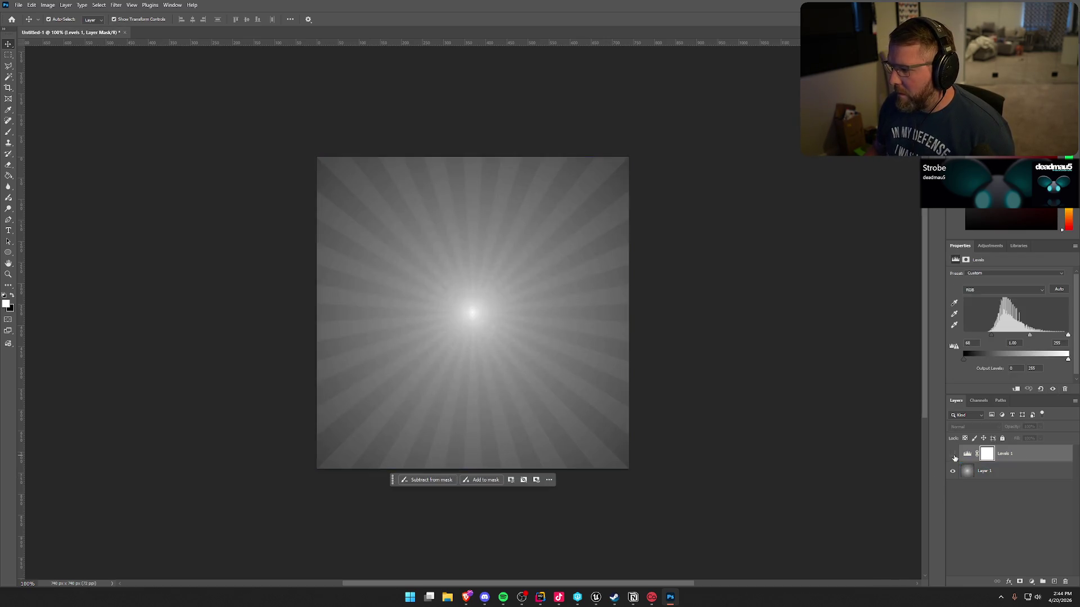
left_click(953, 453)
left_click(1001, 506)
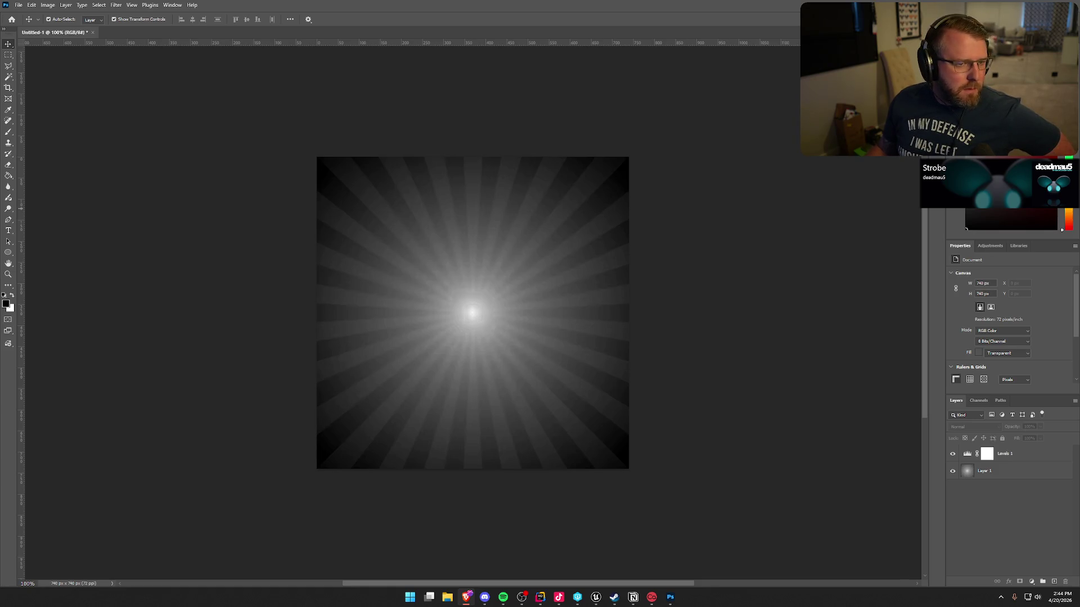
key("alt+Tab")
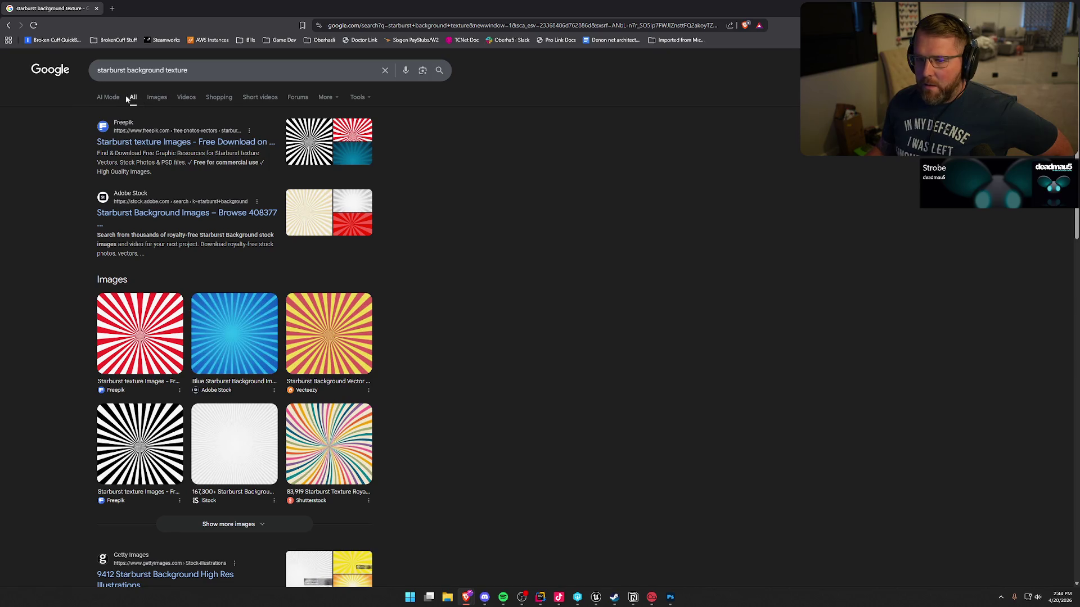
- Browse Google Images results for starburst textures, then move Chrome aside to reveal Photoshop
left_click(158, 97)
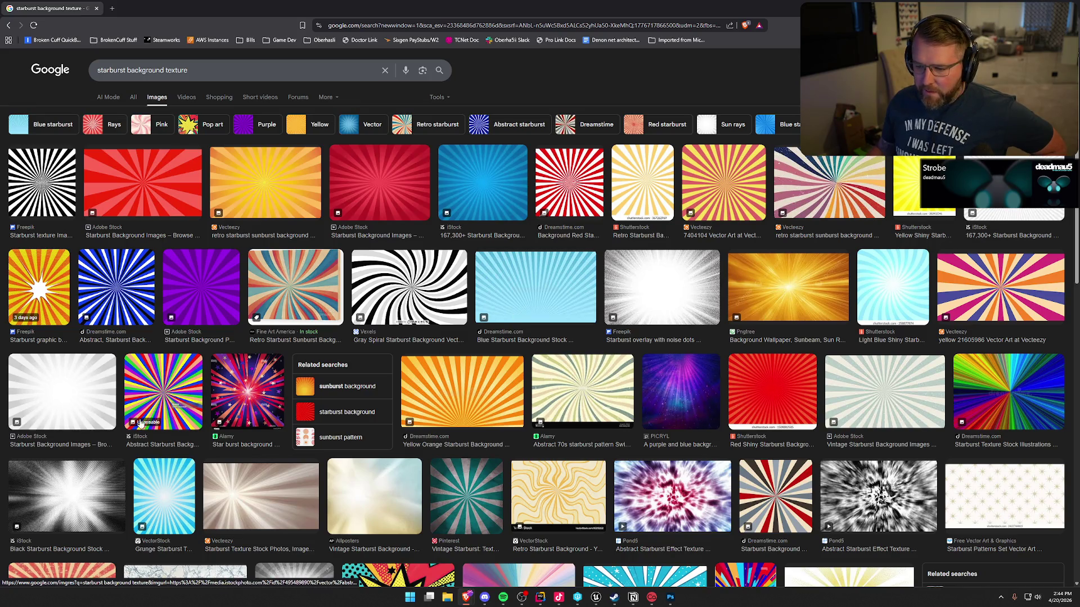
scroll(656, 384, "down", 2)
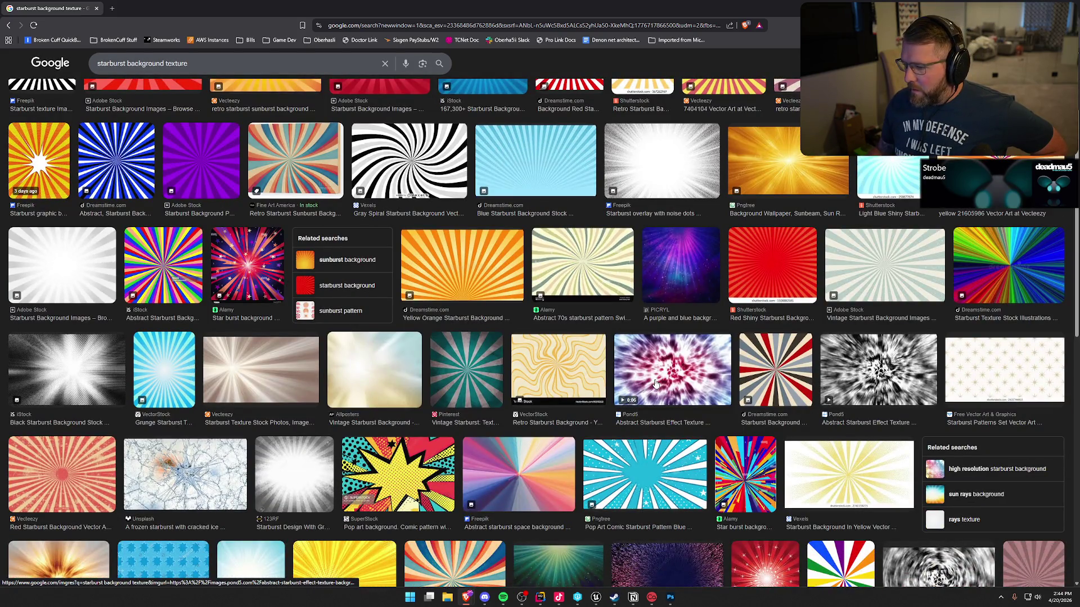
scroll(656, 384, "down", 3)
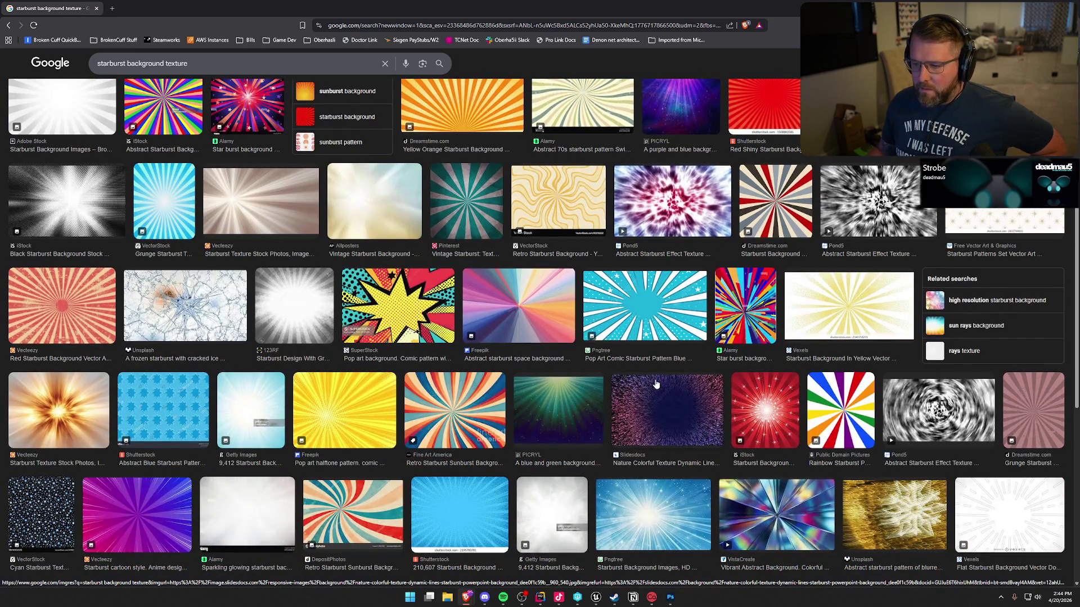
scroll(656, 384, "down", 4)
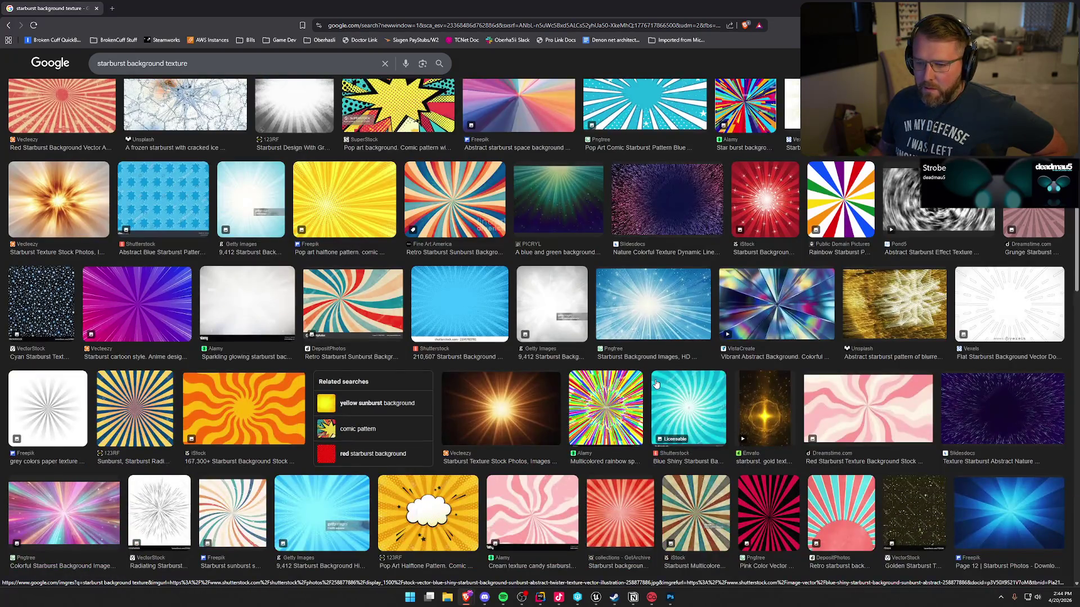
scroll(655, 384, "down", 3)
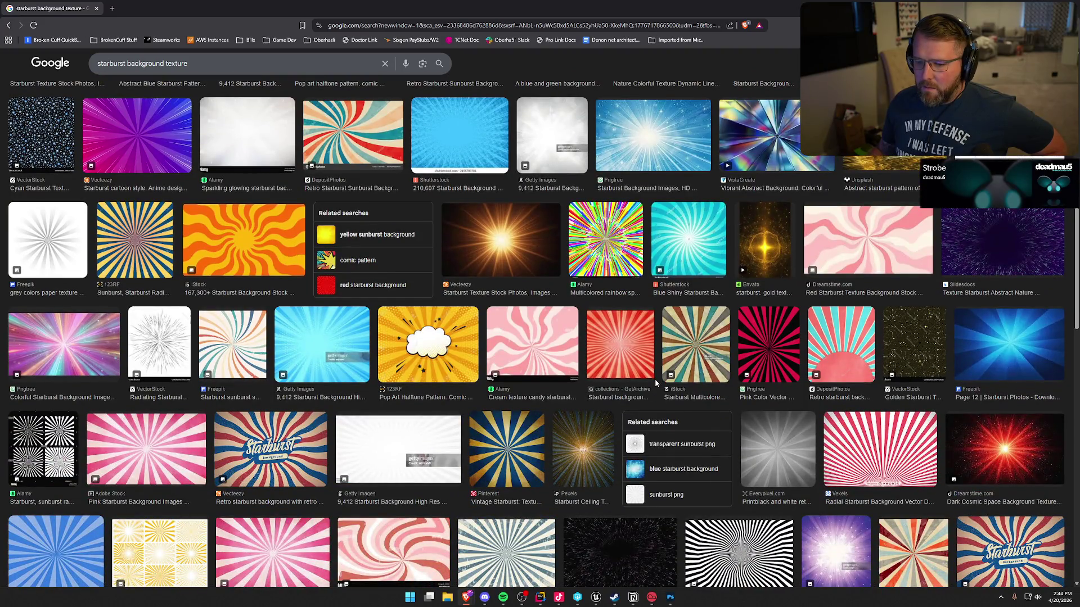
scroll(655, 379, "down", 3)
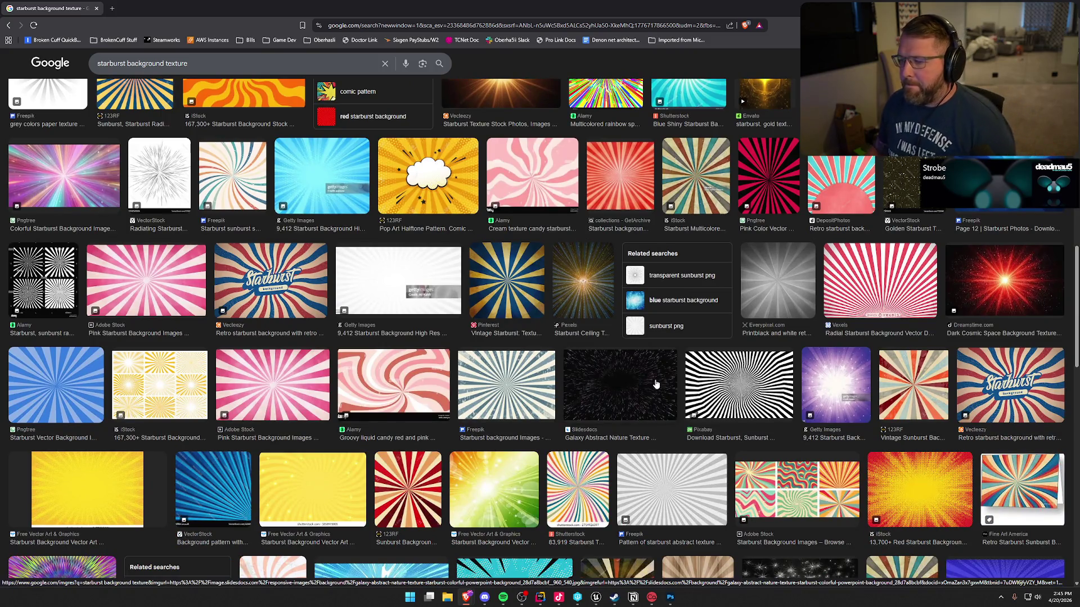
scroll(601, 398, "down", 2)
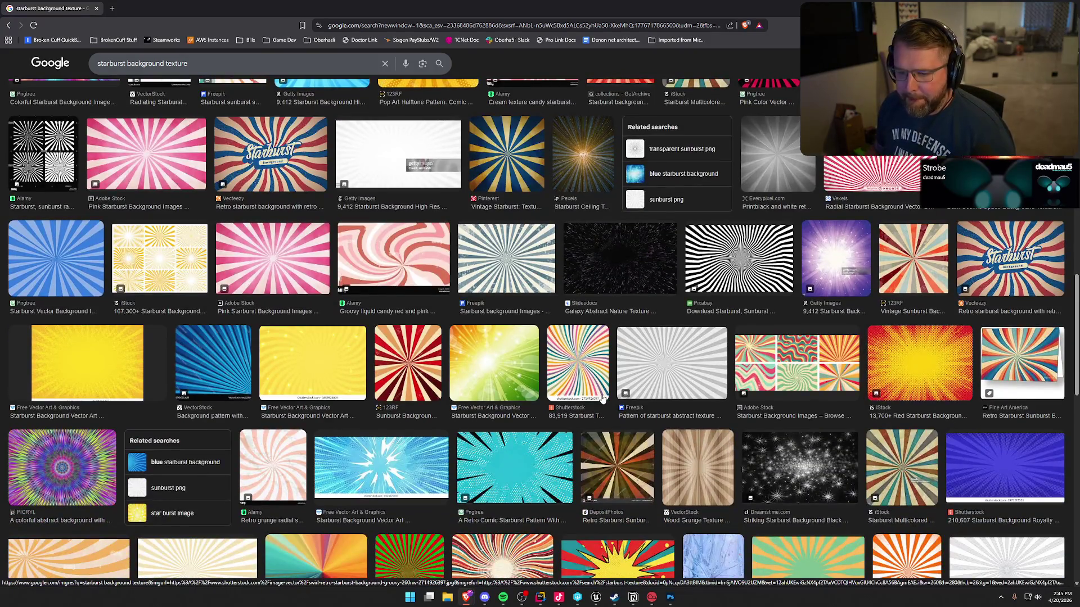
scroll(602, 399, "up", 4)
scroll(602, 398, "up", 5)
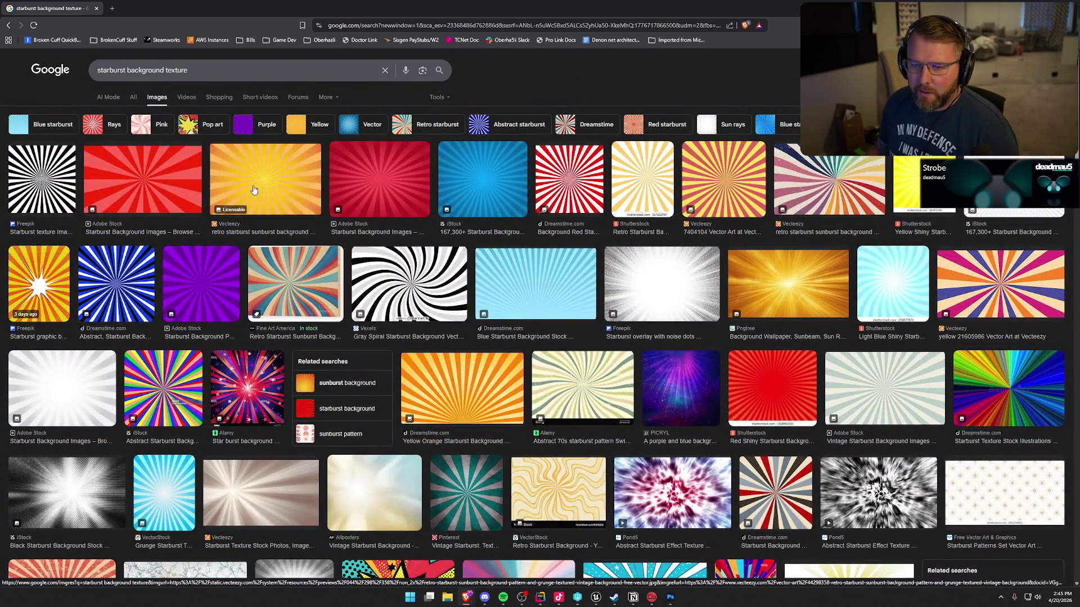
mouse_move(231, 12)
left_mouse_down()
mouse_move(51, 94)
mouse_move(0, 96)
left_mouse_up()
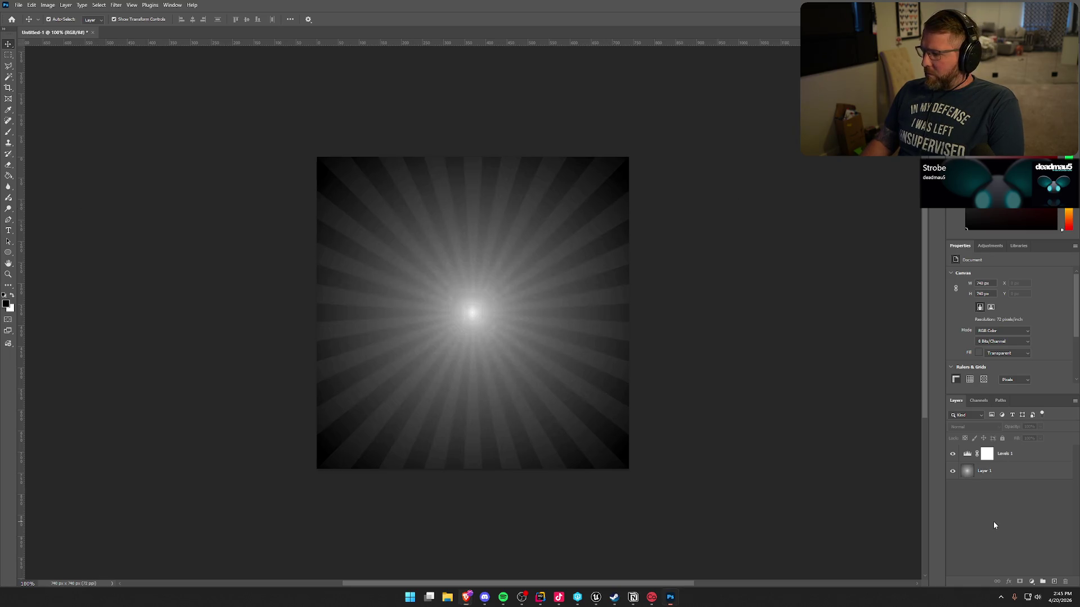
- Paste the red-and-white sunburst as Layer 2 and delete Levels 1 and Layer 1
key("ctrl+v")
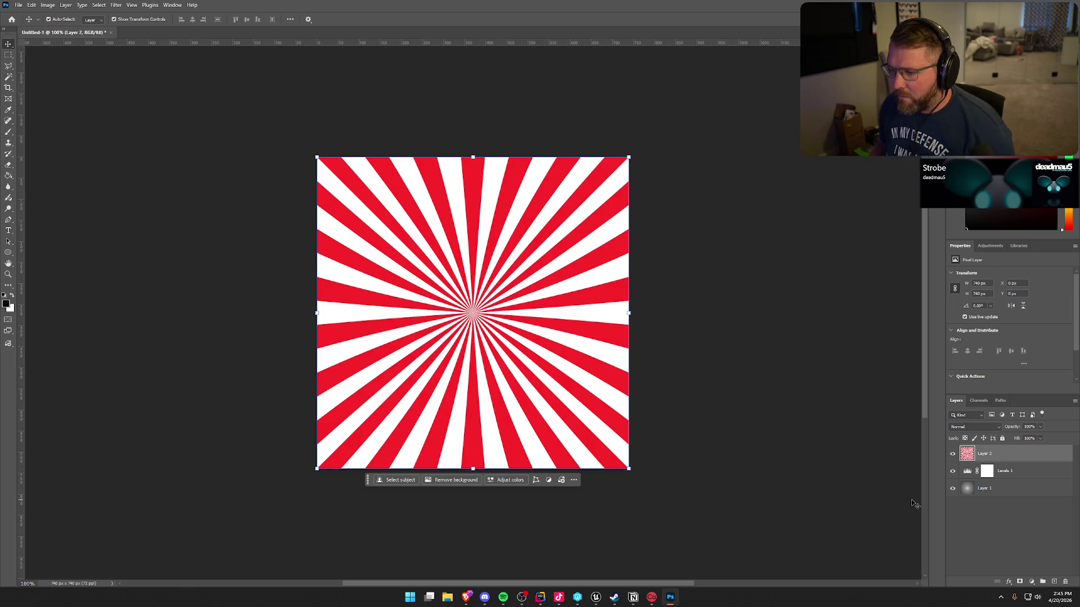
left_click(1013, 534)
left_click(1013, 472)
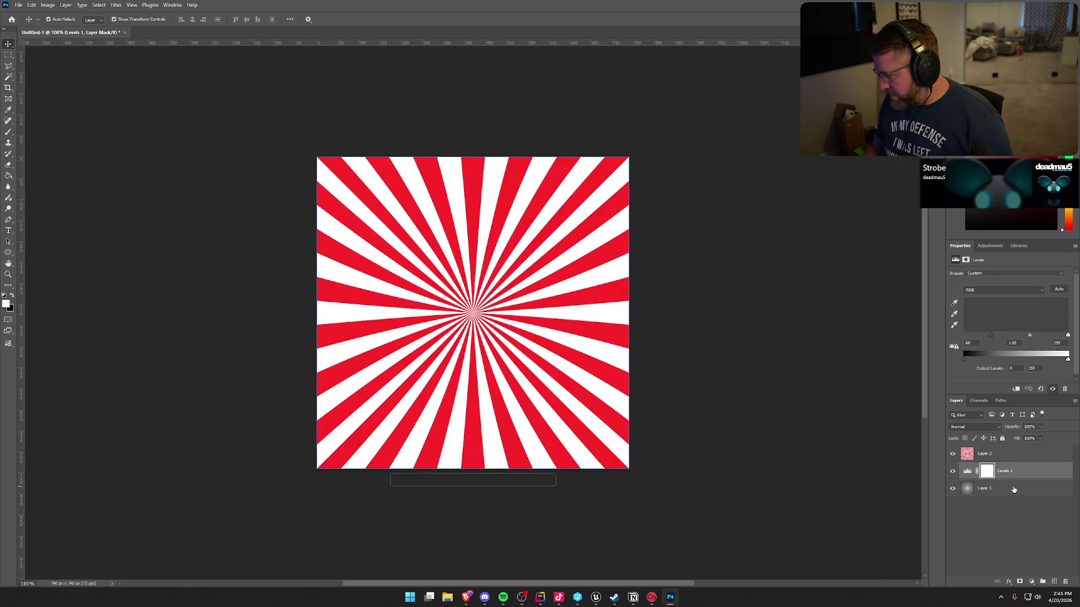
left_click(1014, 489, "shift")
key("Delete")
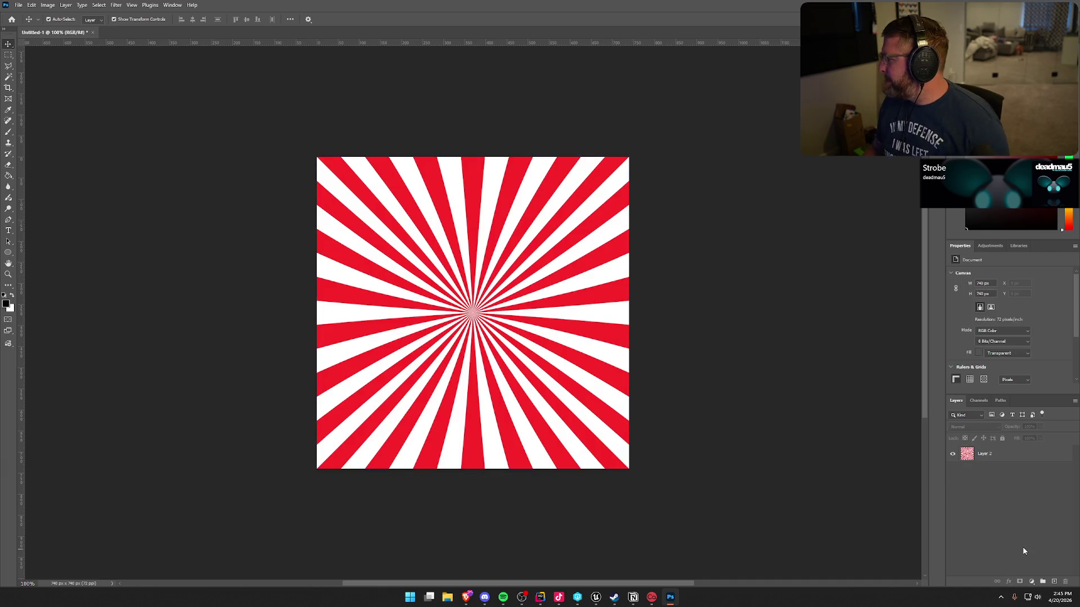
- Desaturate the Layer 2 sunburst into grey and white rays
left_click(48, 5)
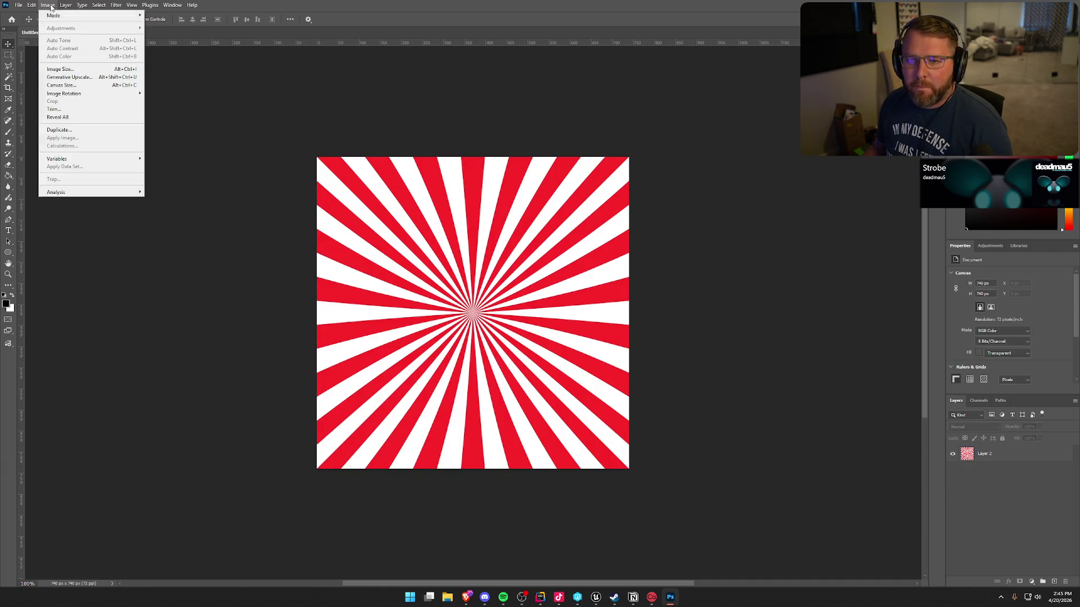
left_click(998, 455)
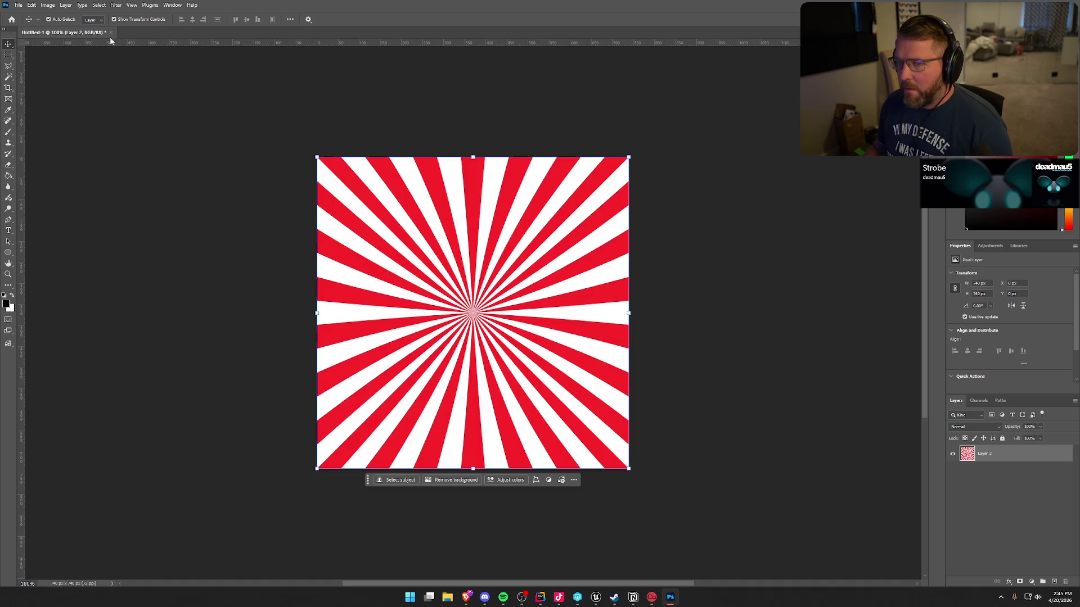
left_click(49, 5)
mouse_move(67, 28)
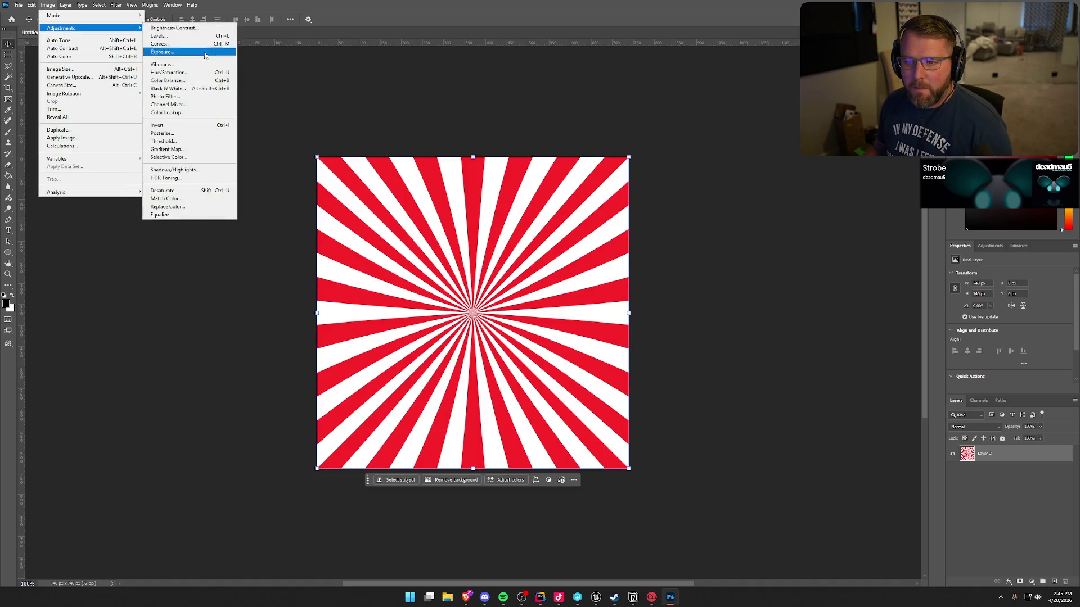
left_click(185, 189)
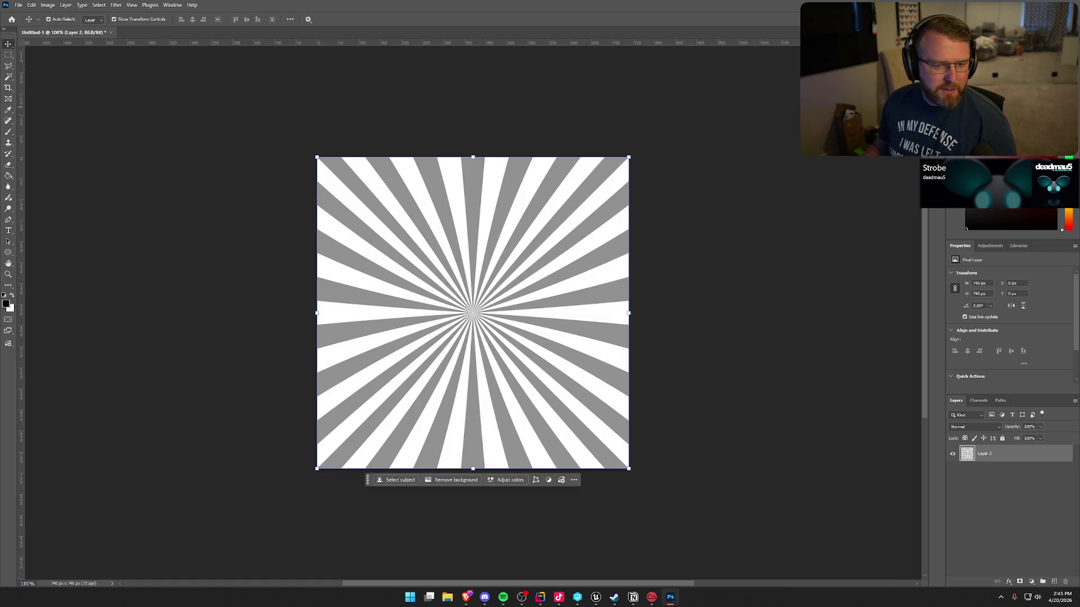
key("ctrl+d")
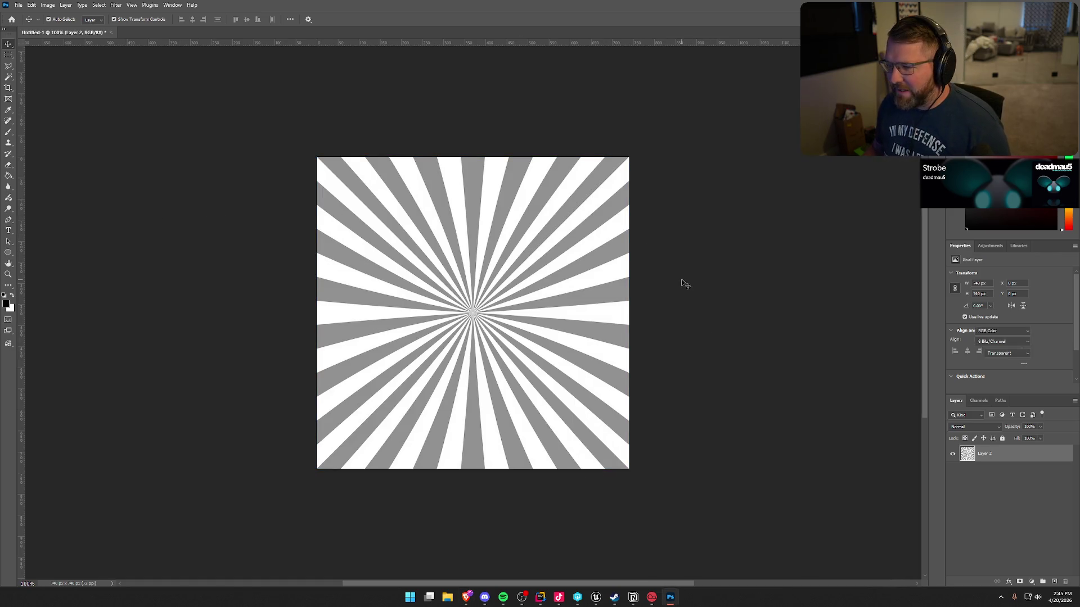
key("ctrl+z")
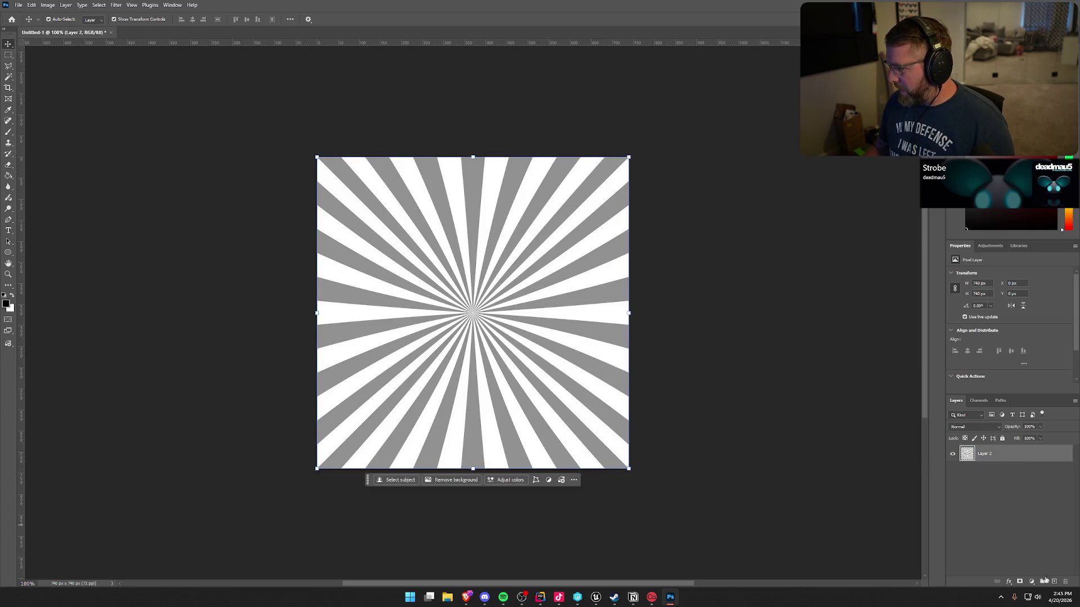
- Add a layer mask to Layer 2 and drag a radial gradient outward from the centre
left_click(1020, 581)
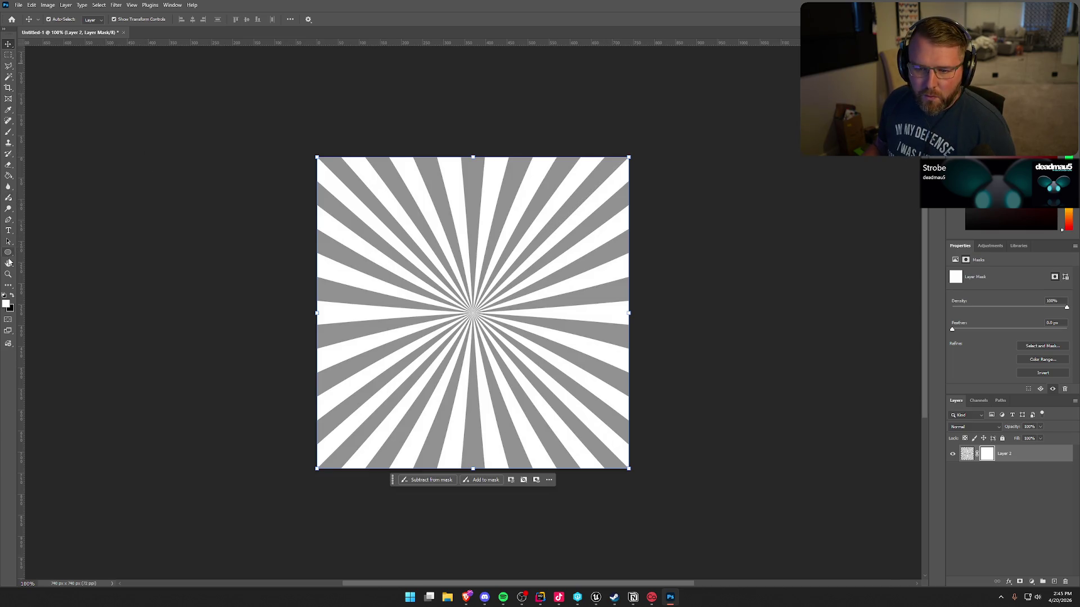
left_click(10, 177)
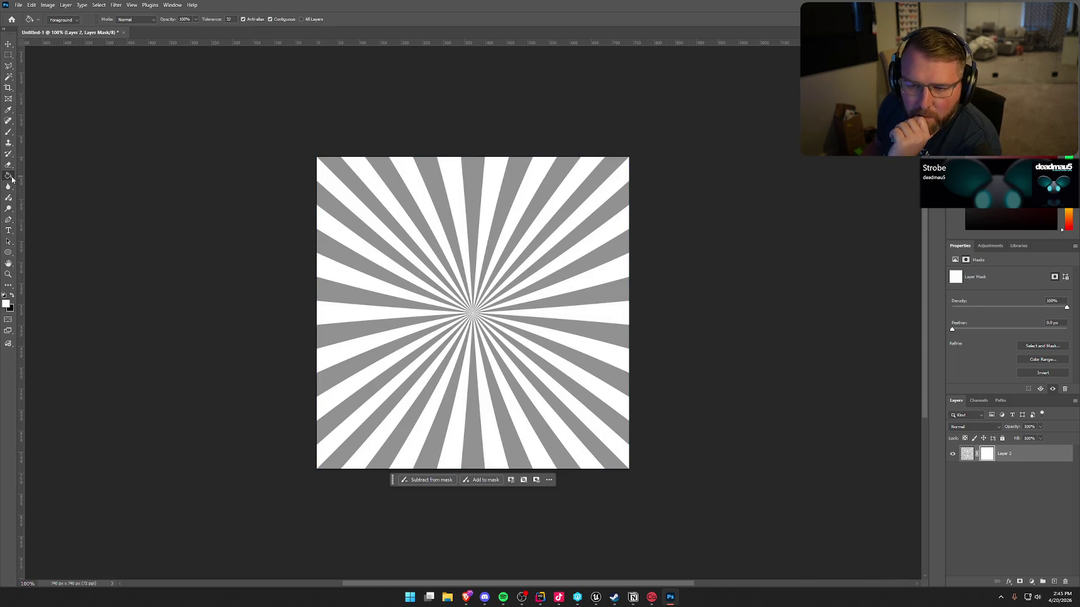
key("shift+g")
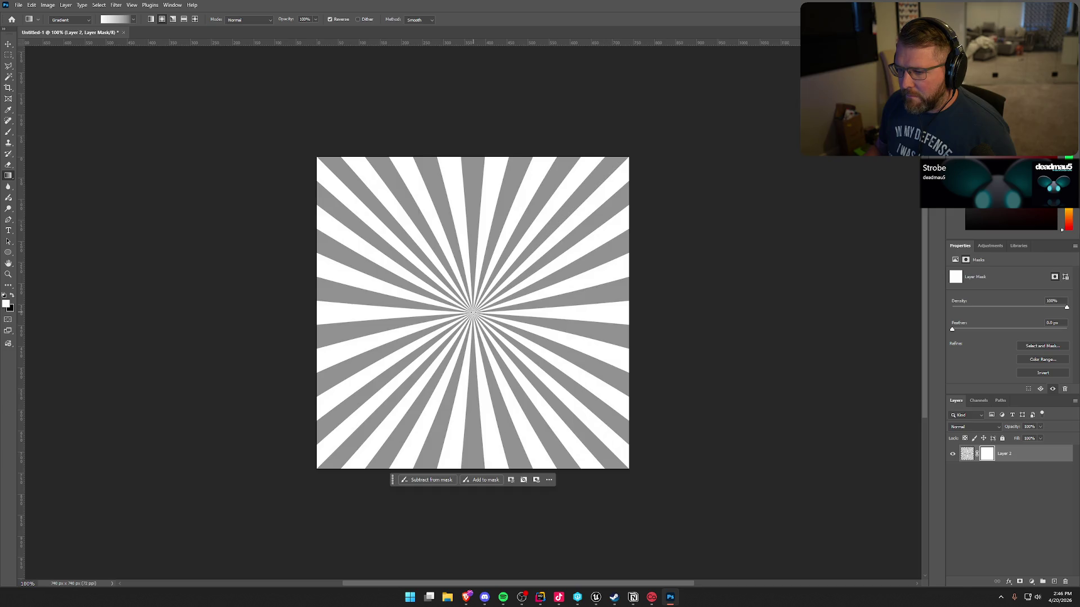
left_click_drag(473, 312, 623, 312)
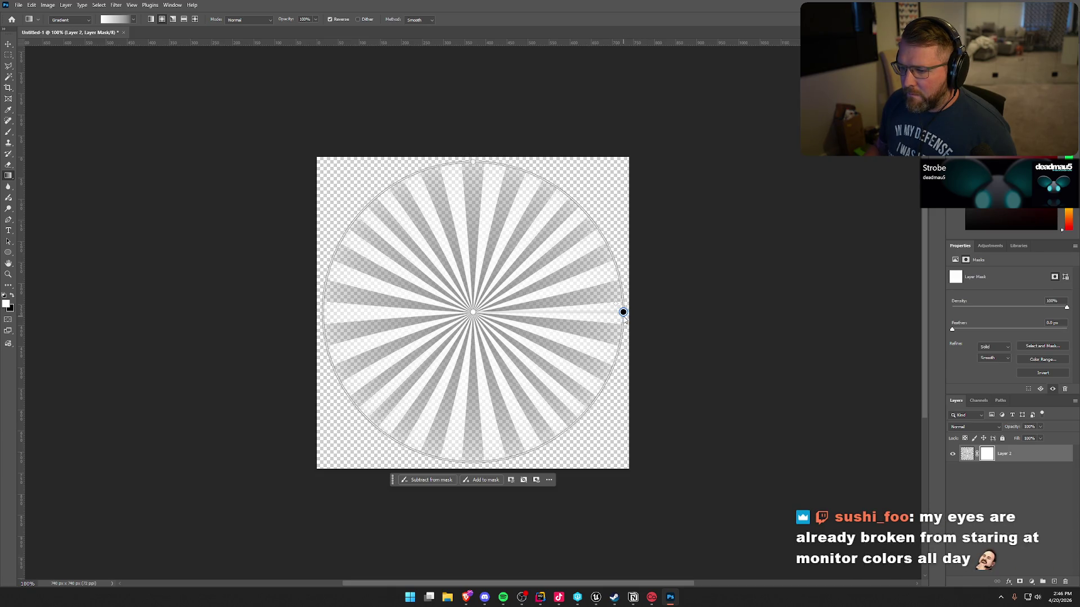
- Refine the radial mask gradient to run black to white and commit it
right_click(624, 316)
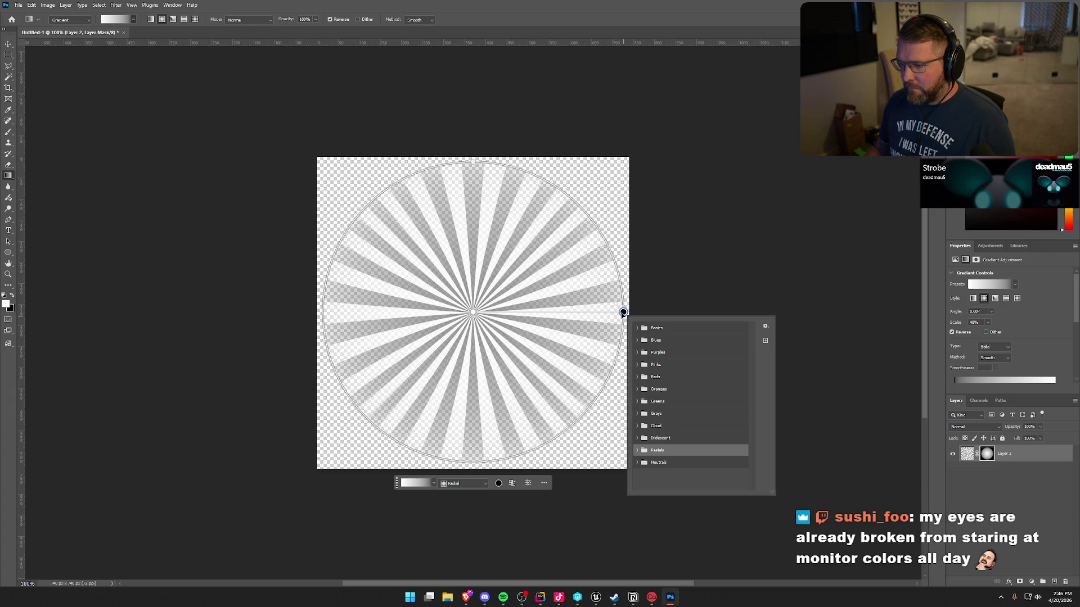
left_click(623, 312)
left_click_drag(622, 307, 601, 310)
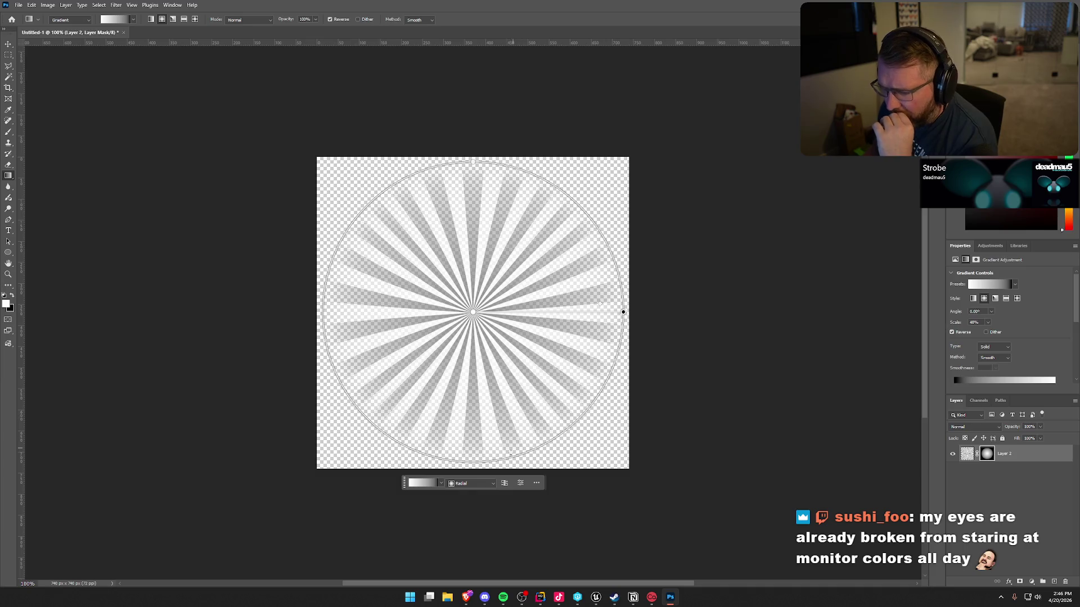
left_click(491, 484)
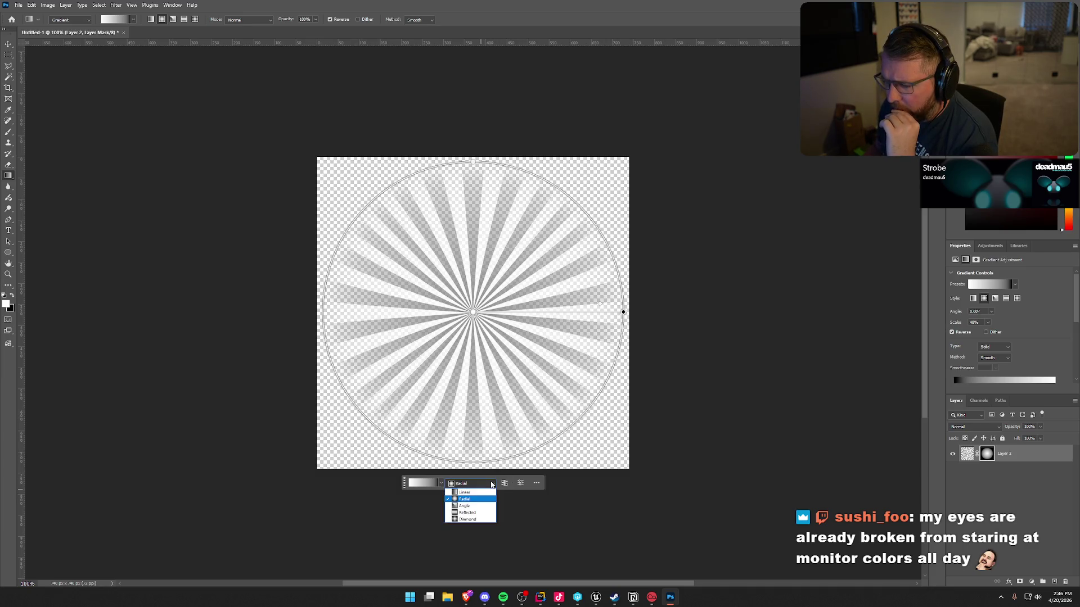
left_click(491, 485)
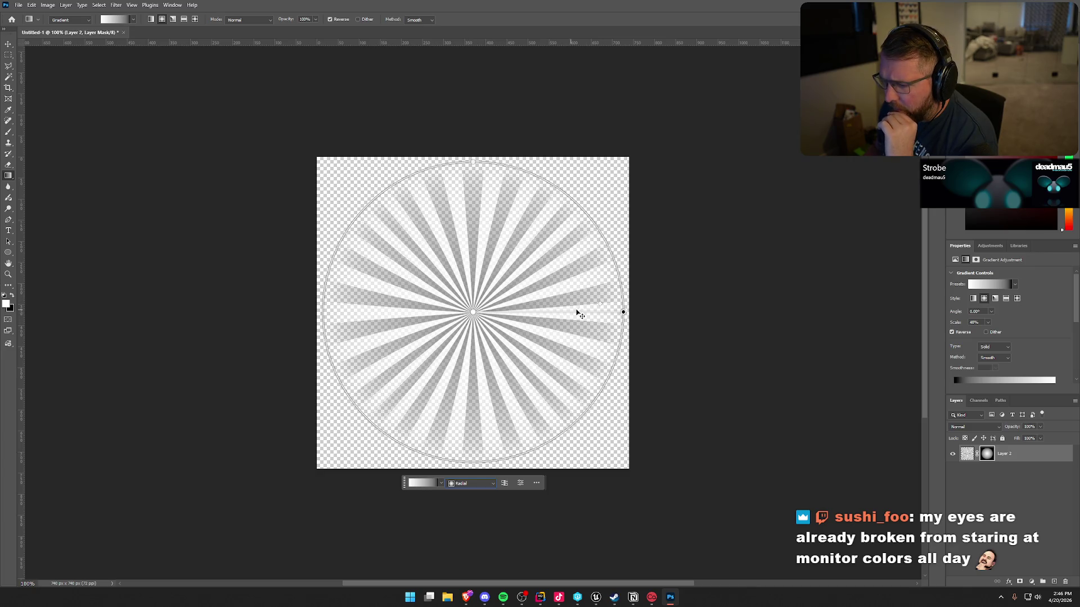
mouse_move(602, 309)
left_mouse_down()
mouse_move(497, 304)
mouse_move(622, 306)
left_mouse_up()
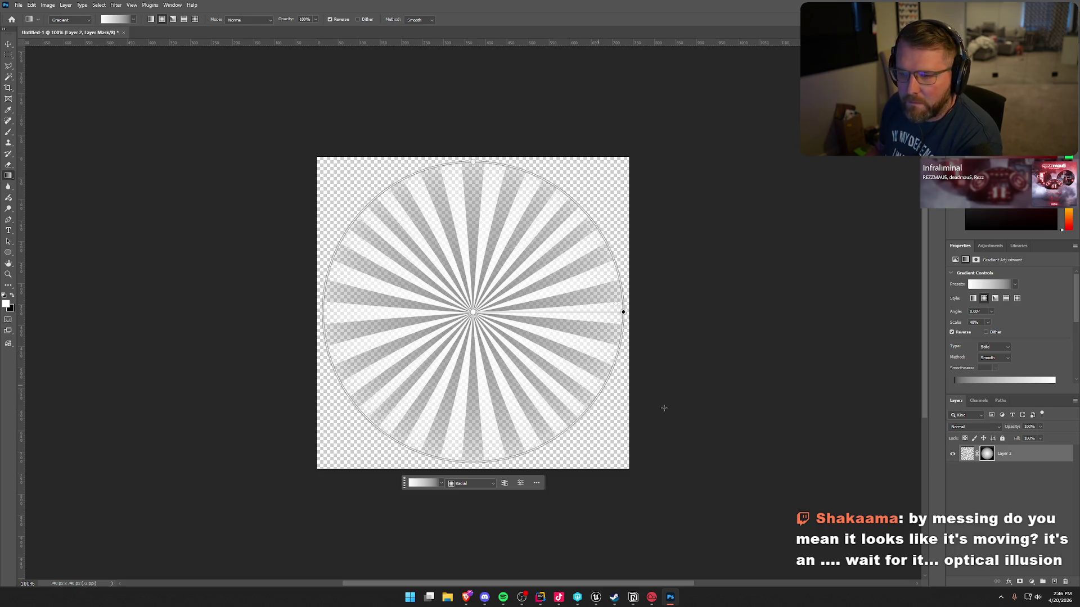
left_click(985, 499)
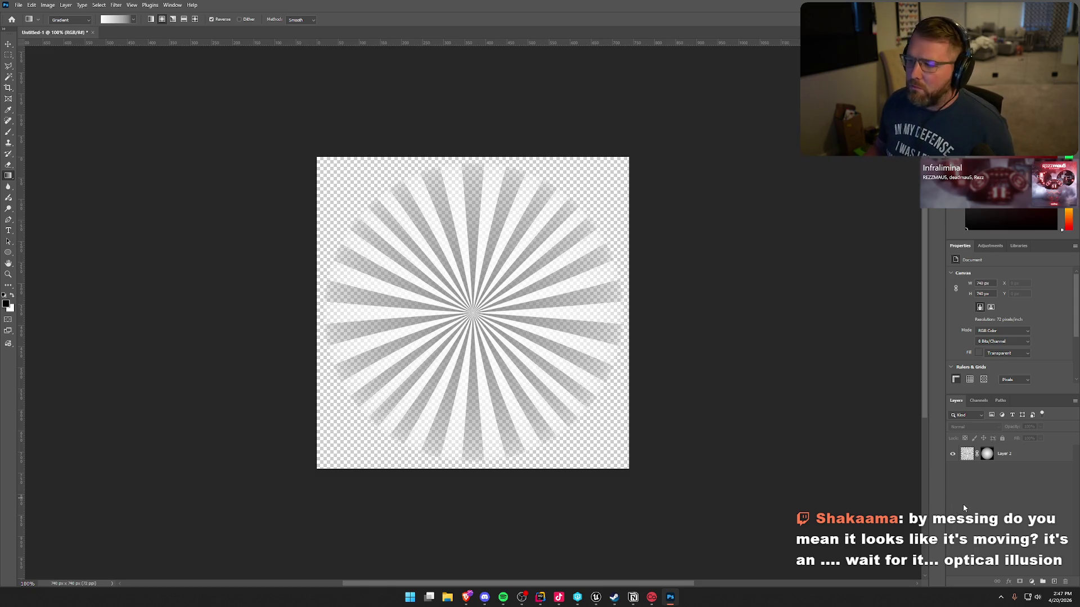
- Target Layer 2's mask with a white brush enlarged to size 500
left_click(988, 454)
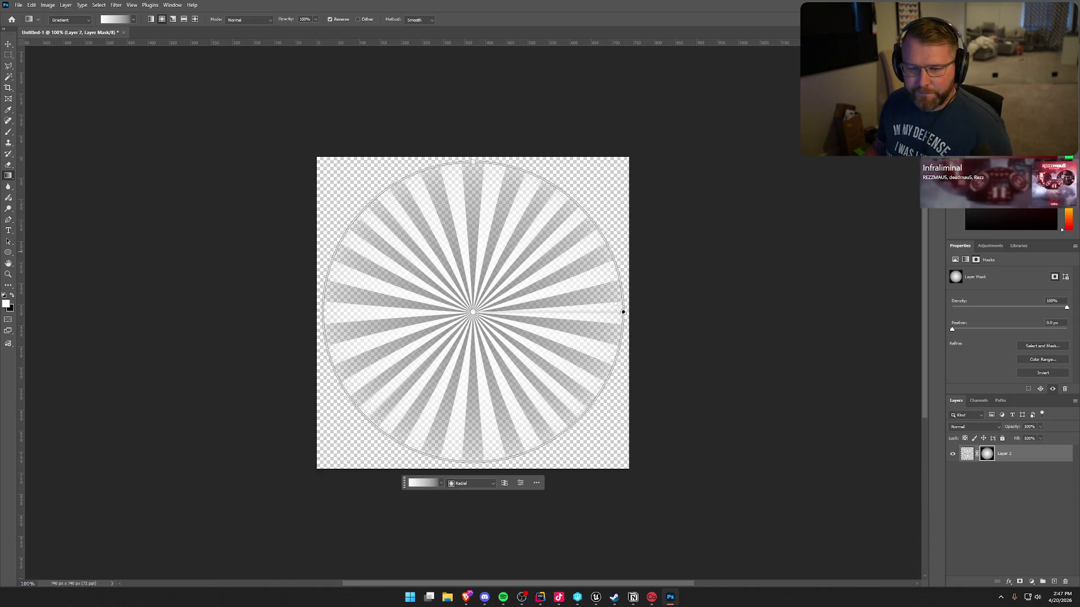
left_click(7, 134)
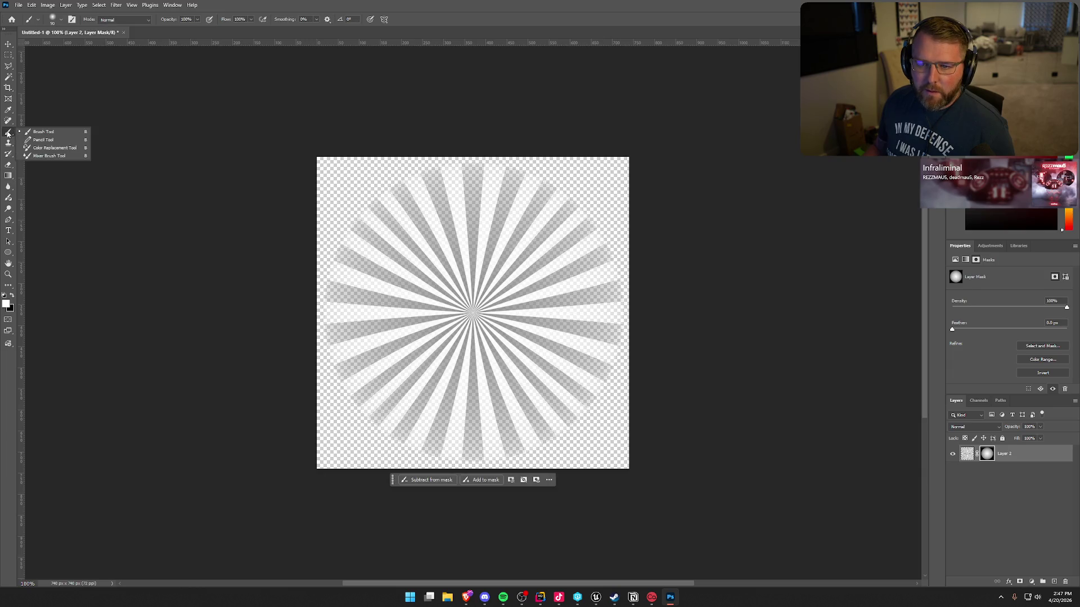
left_click(12, 297)
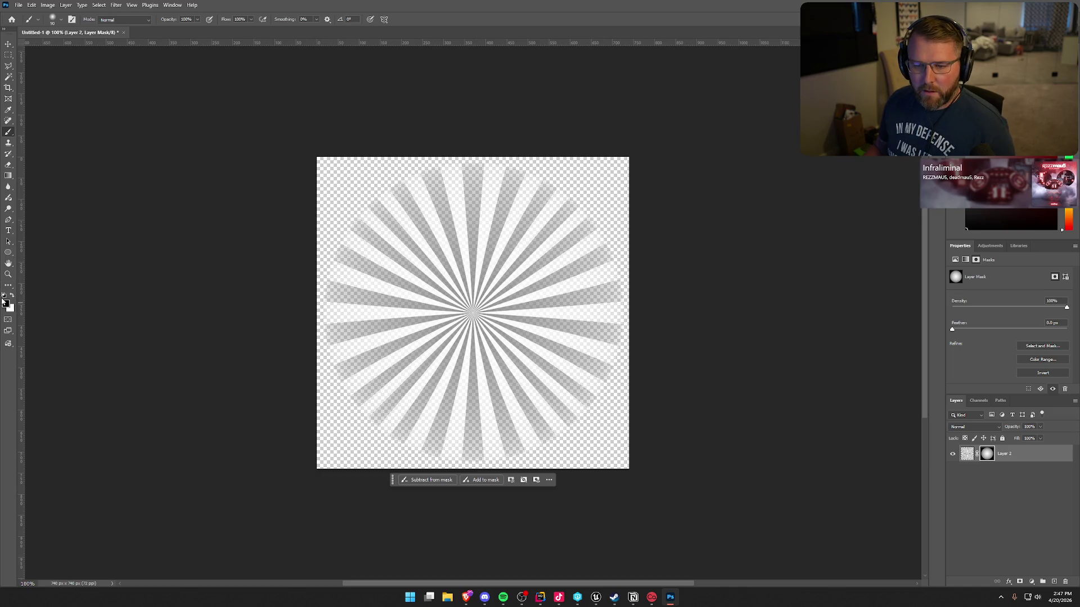
key("x")
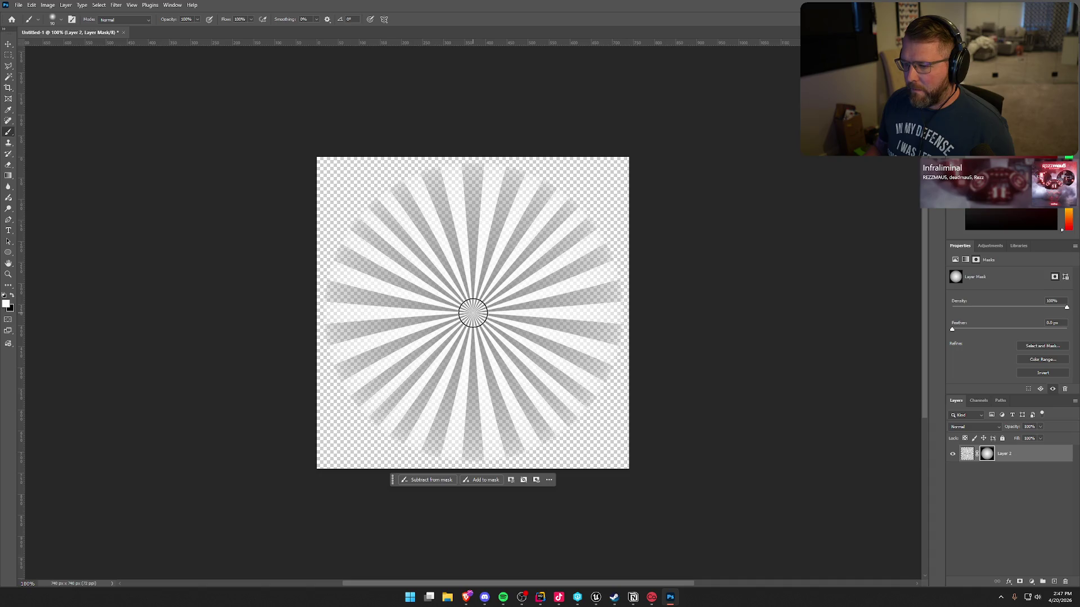
key("bracketright")
key("bracketright")
key("bracketright")
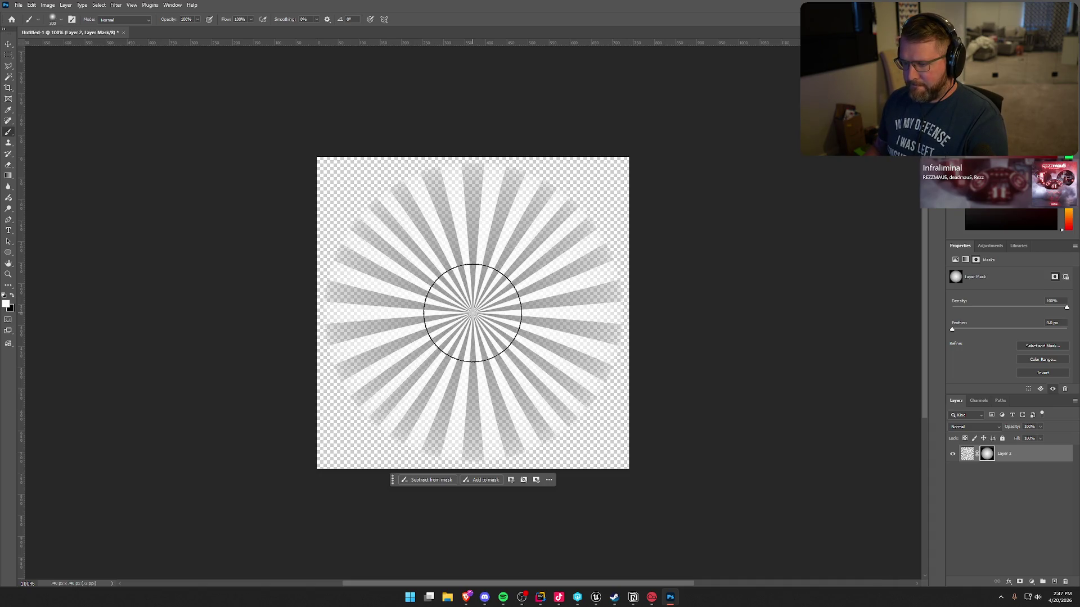
key("bracketright")
key("bracketright")
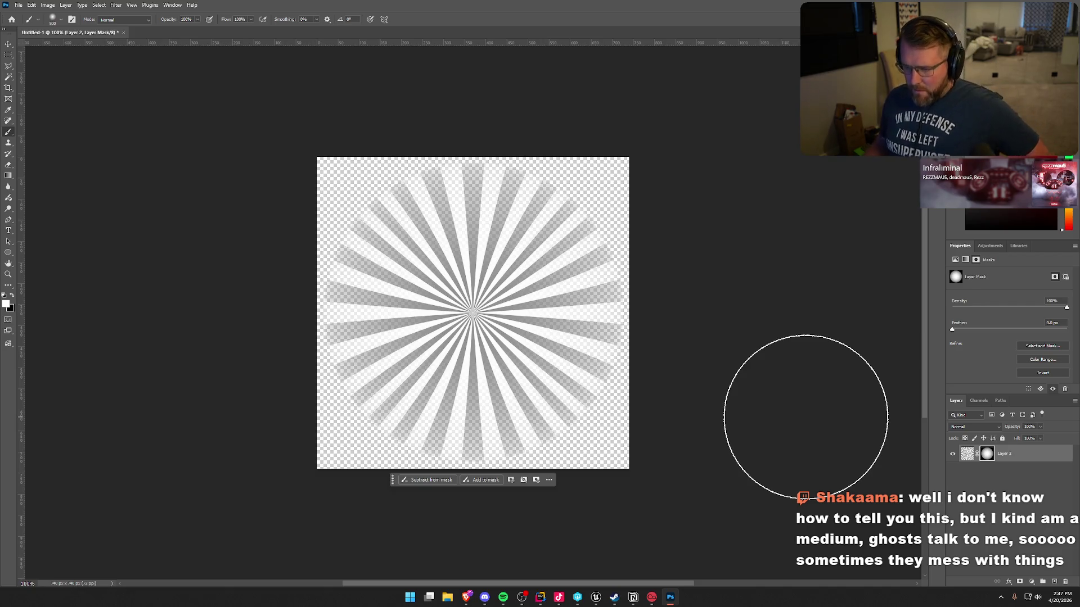
- Paint white on the mask at the sunburst centre with a slightly larger brush
left_click(60, 21)
left_click(61, 22)
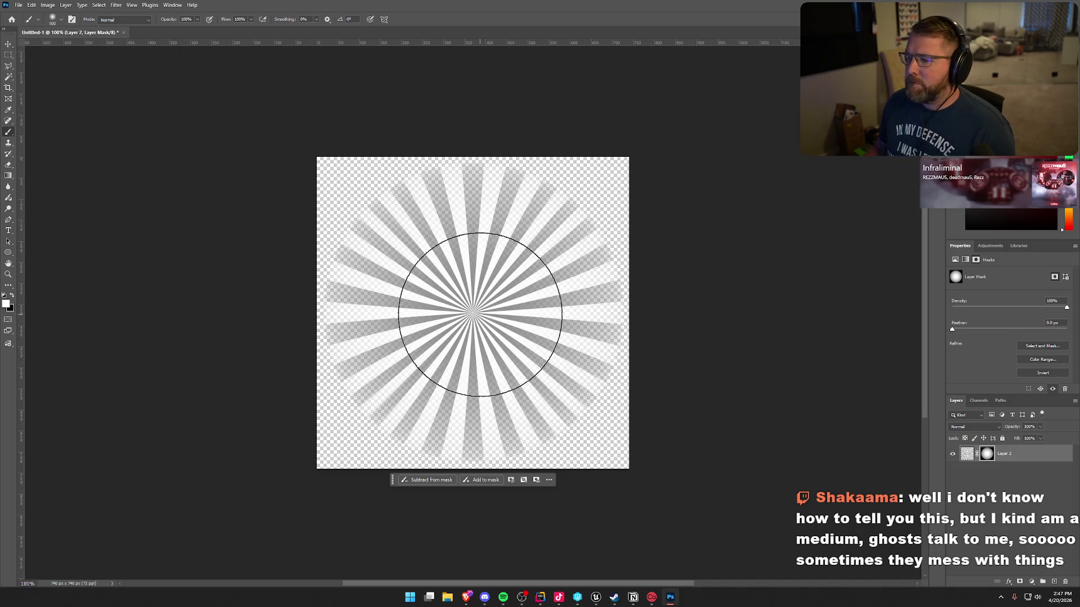
key("bracketright")
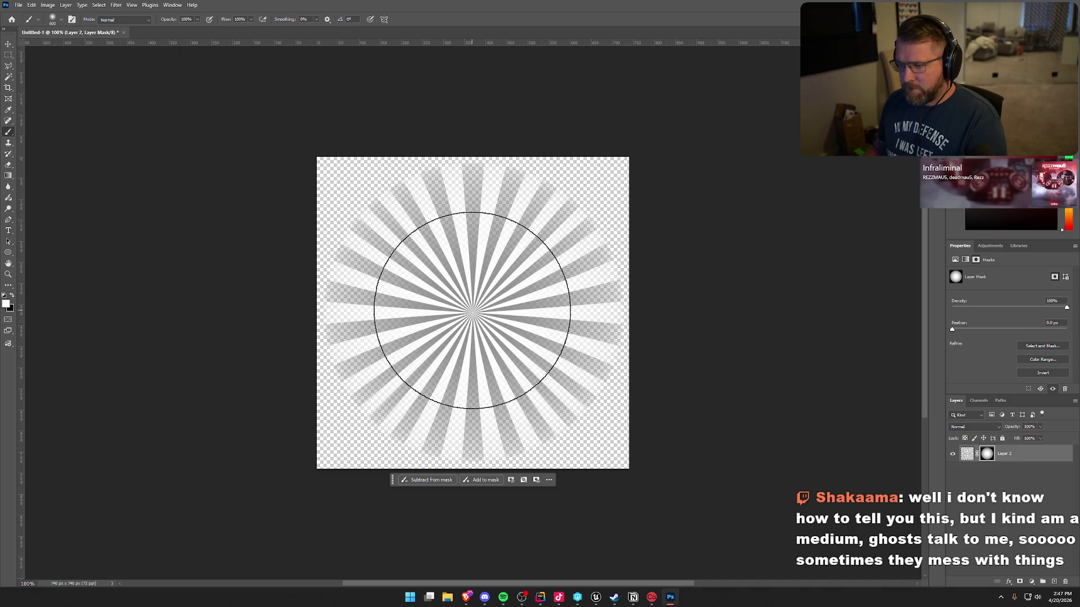
left_click(472, 311)
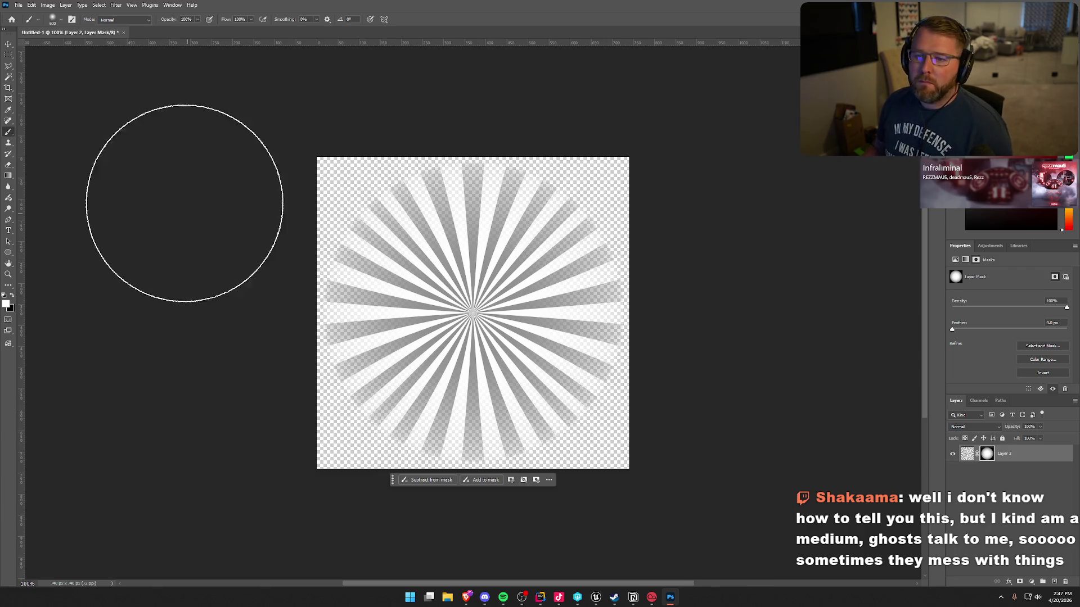
left_click(8, 44)
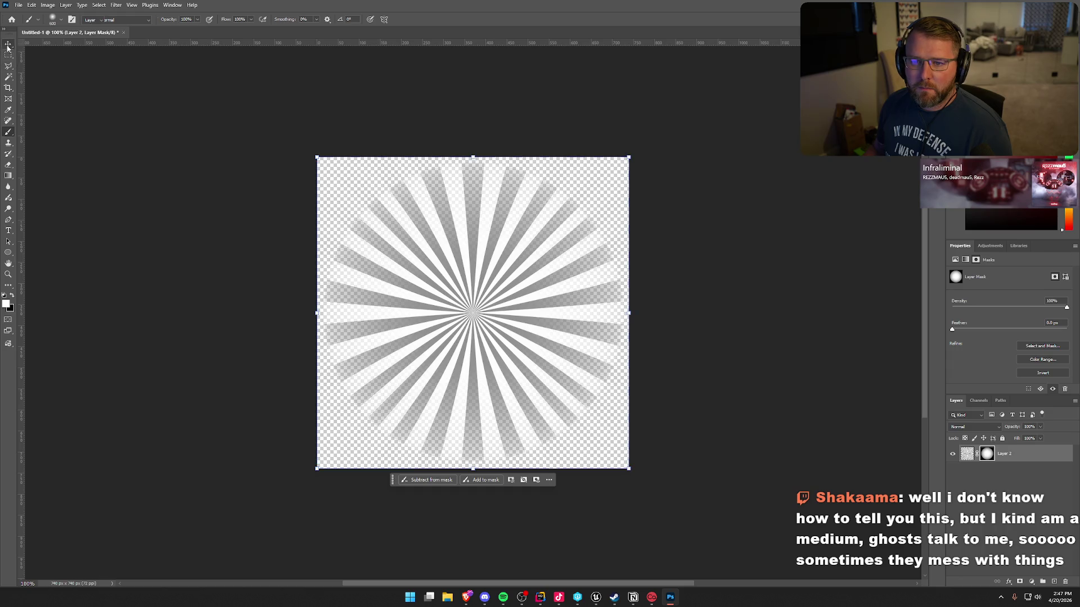
- Export the starburst image as ParcelBG.png in the TrailNError art folder and return to Unreal
left_click(19, 4)
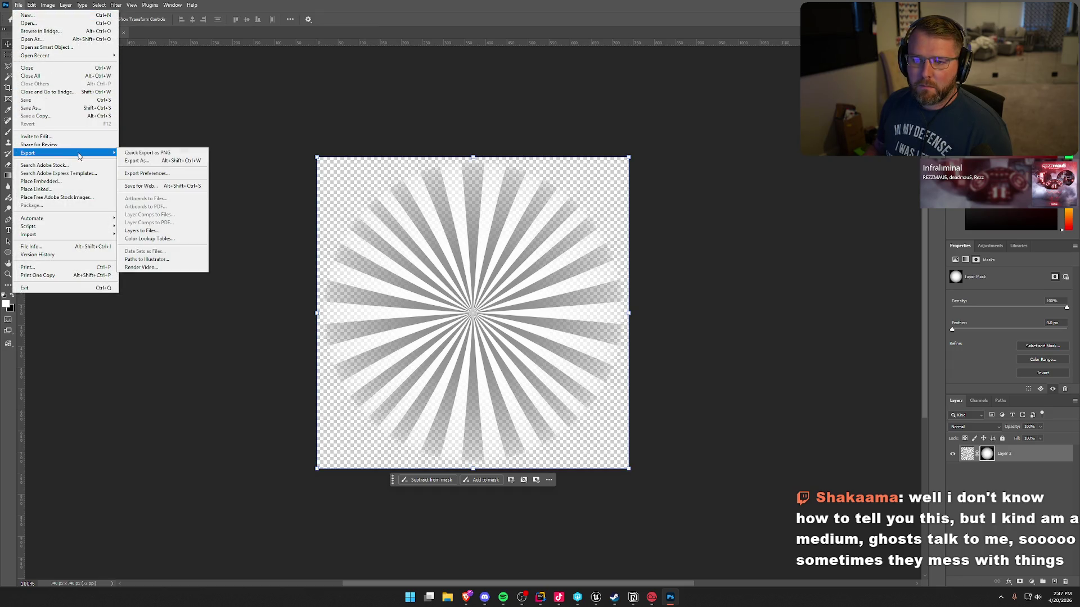
left_click(157, 152)
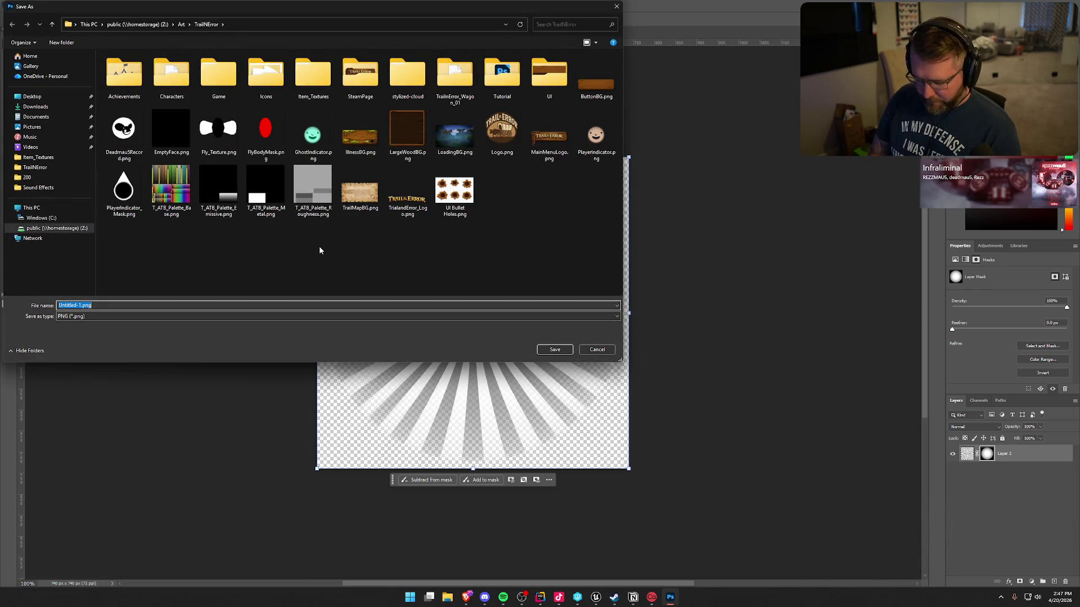
type("ParcelBG")
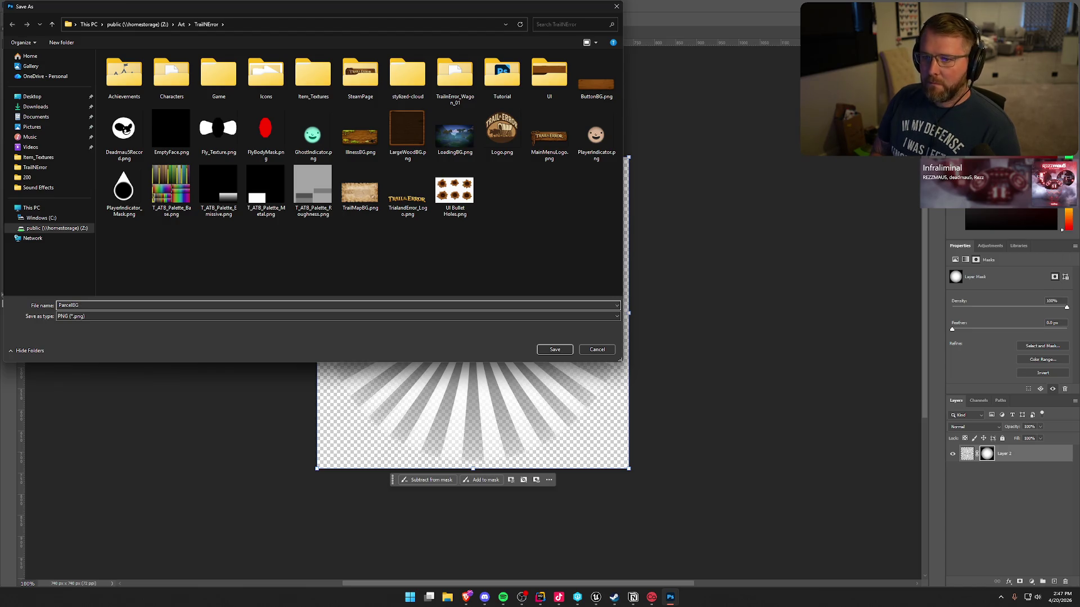
key("Return")
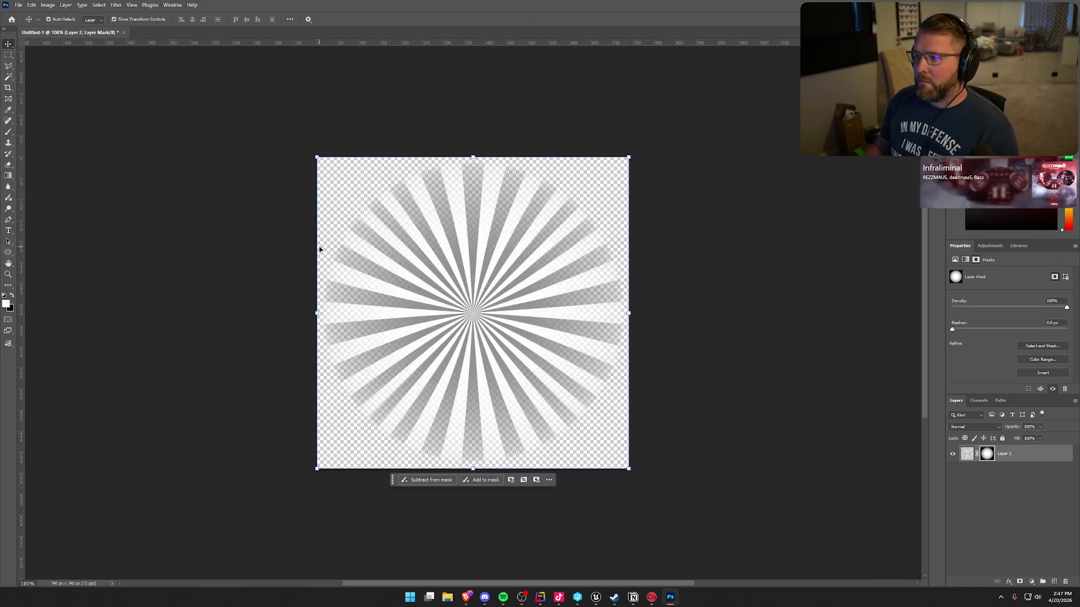
key("alt+Tab")
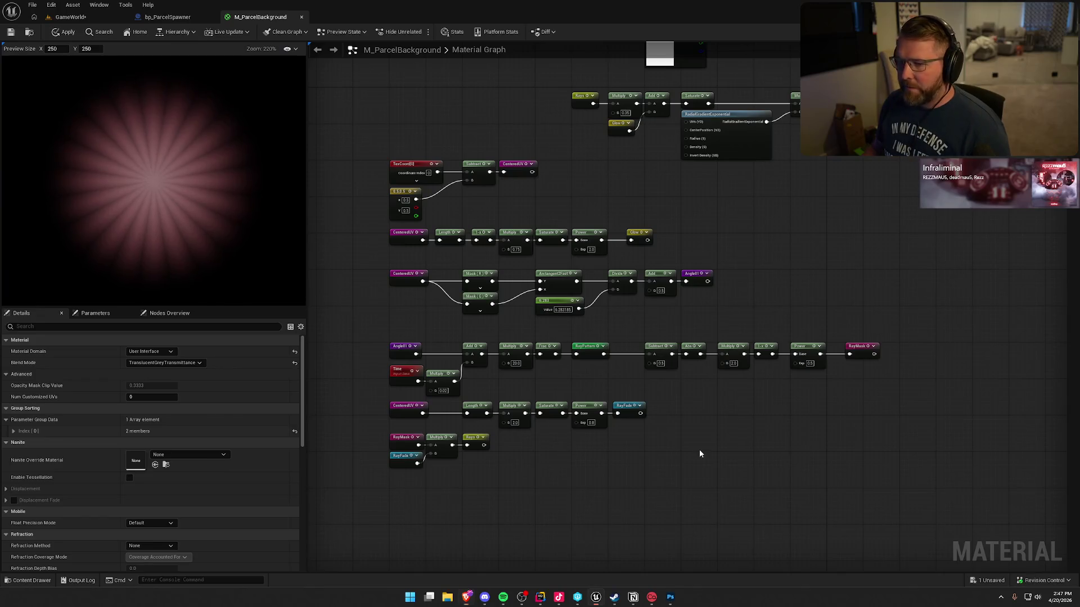
- Select the old procedural ray nodes, leaving Time and Multiply 0.02 out of the selection
left_click_drag(693, 459, 694, 494)
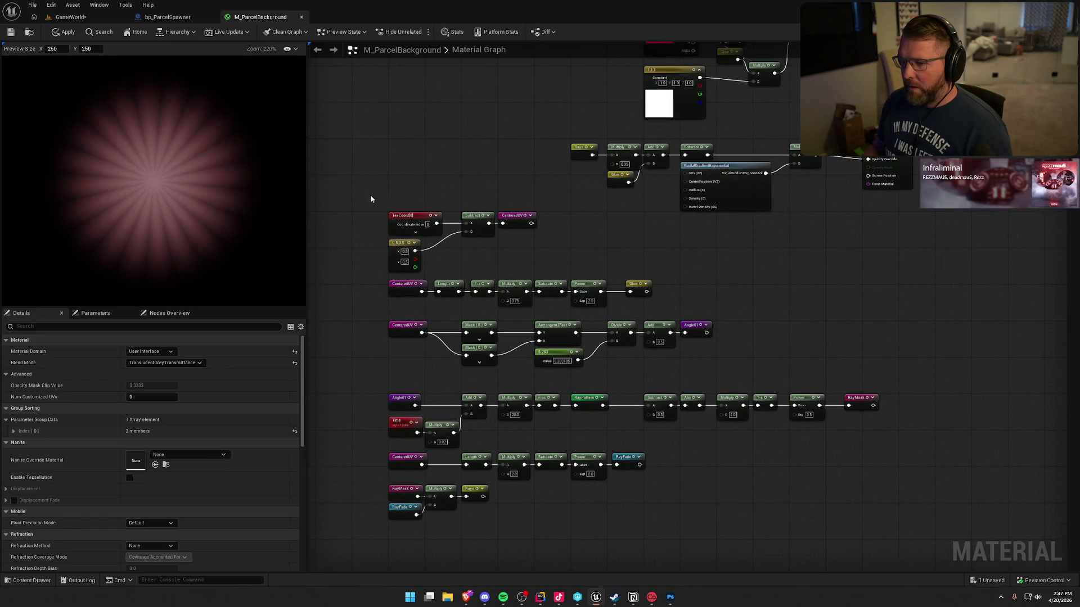
mouse_move(370, 196)
left_mouse_down()
mouse_move(516, 472)
mouse_move(595, 537)
left_mouse_up()
mouse_move(893, 501)
left_mouse_down()
mouse_move(739, 449)
mouse_move(458, 268)
left_mouse_up()
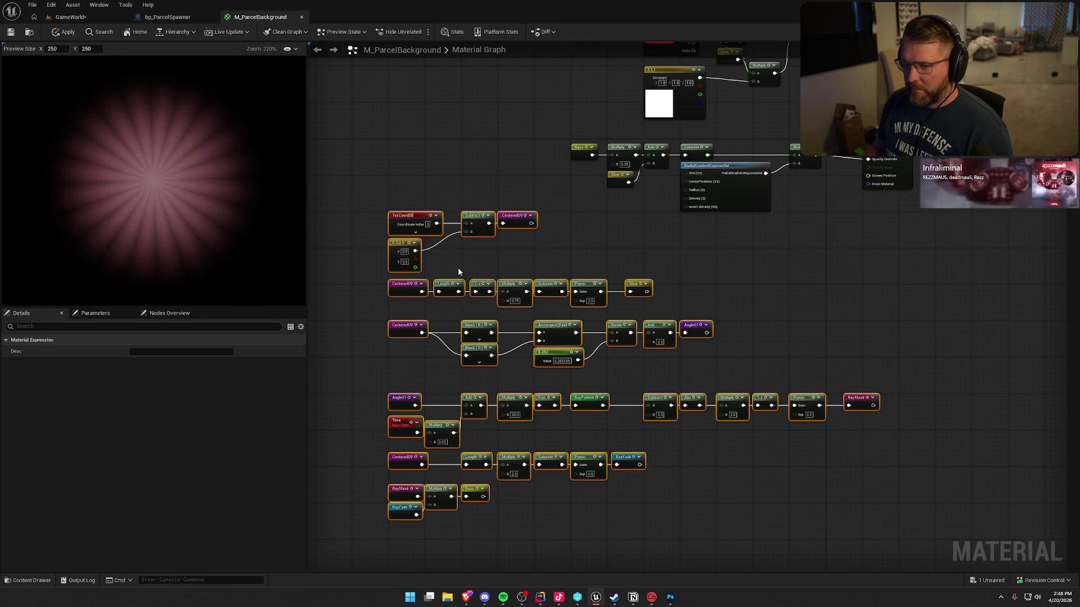
scroll(446, 382, "up", 2)
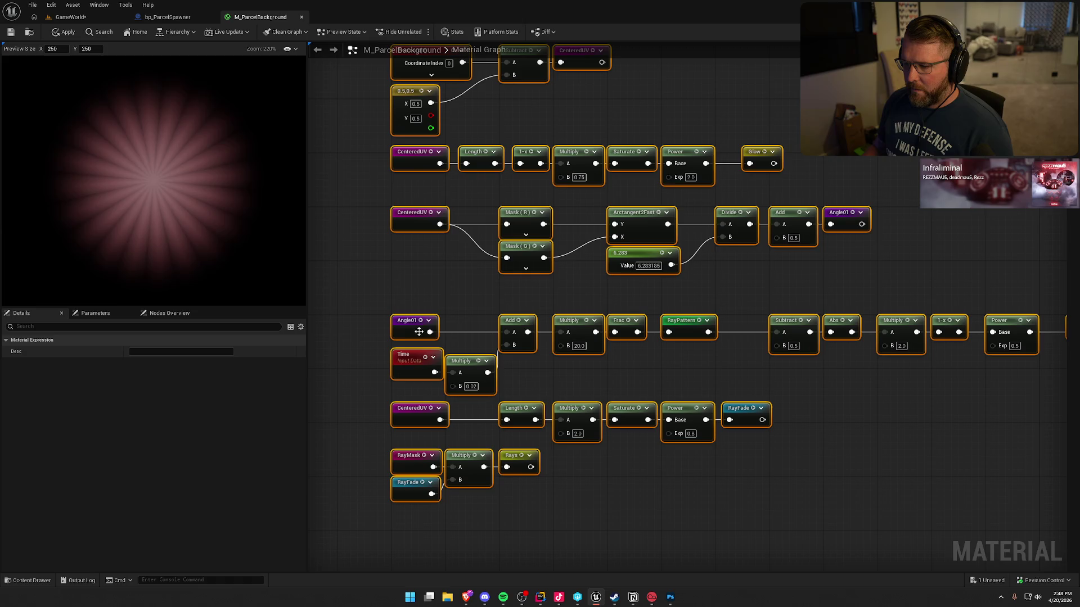
left_click(415, 363, "ctrl")
left_click(472, 369, "ctrl")
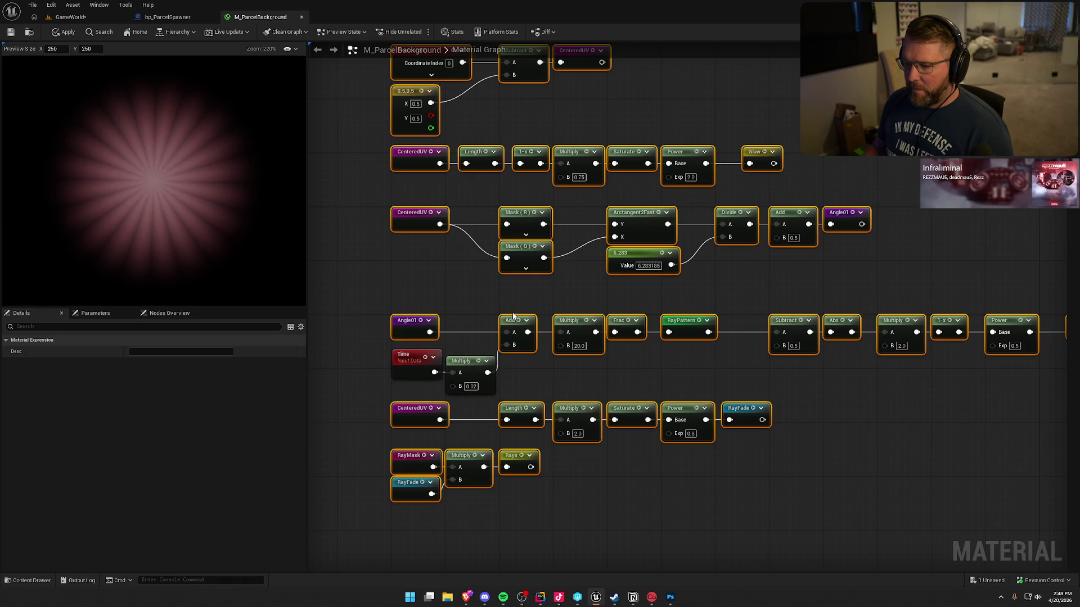
left_click(513, 316)
- Select the RayMask and RayFade node rows while keeping the Time, Multiply and Add pan nodes
left_click_drag(527, 382, 391, 344)
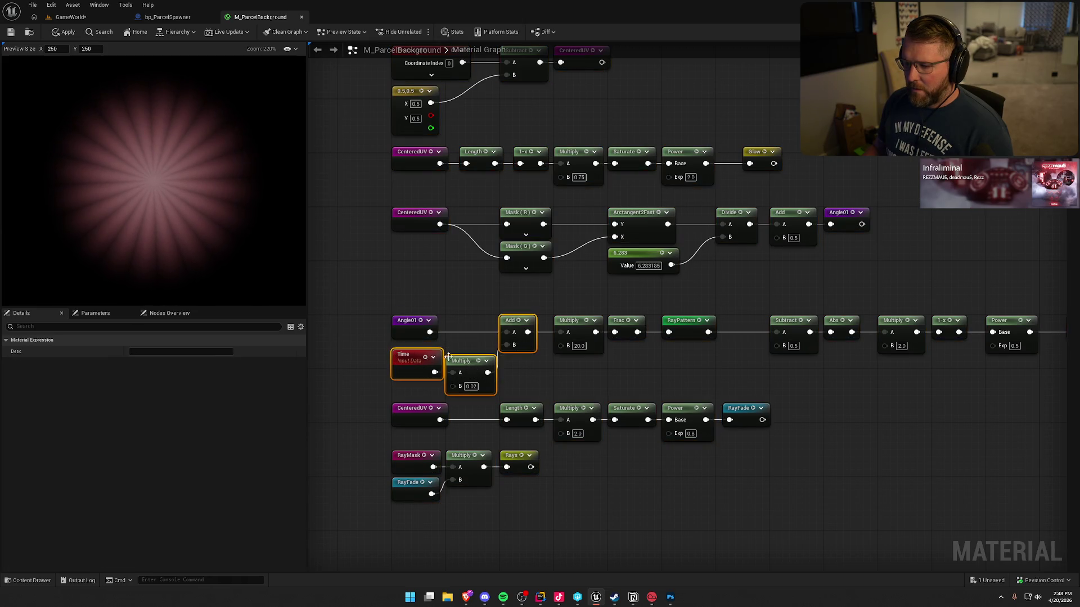
left_click(520, 301)
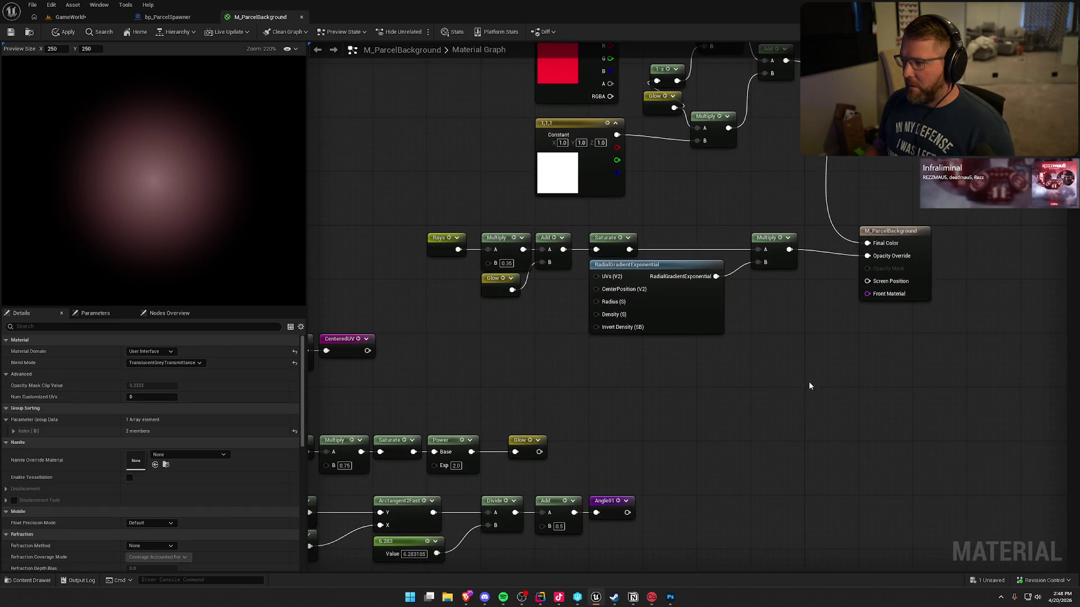
mouse_move(663, 311)
left_mouse_down()
mouse_move(655, 368)
mouse_move(778, 235)
left_mouse_up()
scroll(778, 235, "down", 2)
mouse_move(878, 482)
left_mouse_down()
mouse_move(417, 298)
mouse_move(361, 218)
mouse_move(380, 230)
left_mouse_up()
- Delete the selected ray rows, the leftover RayMask node, and the TexCoord and CenteredUV setup nodes
key("Delete")
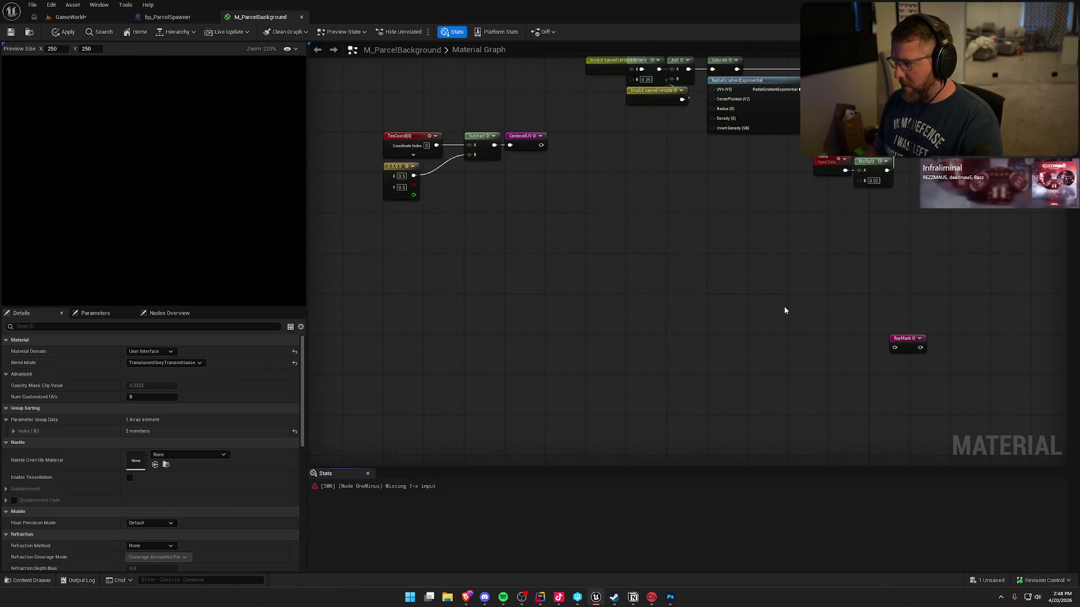
left_click(906, 340)
key("Delete")
left_click_drag(556, 211, 366, 111)
key("Delete")
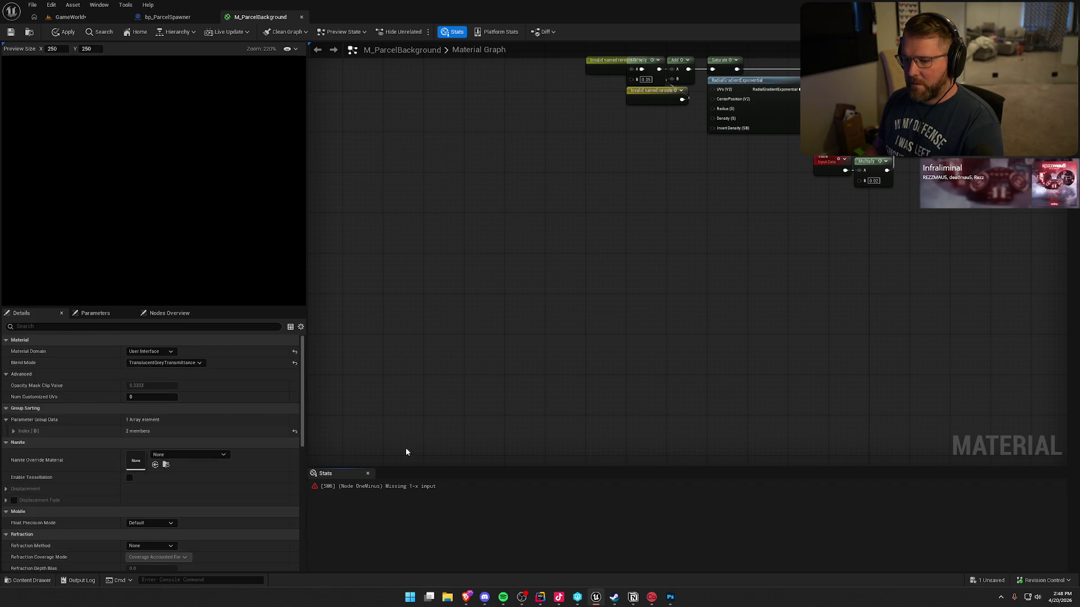
key("Home")
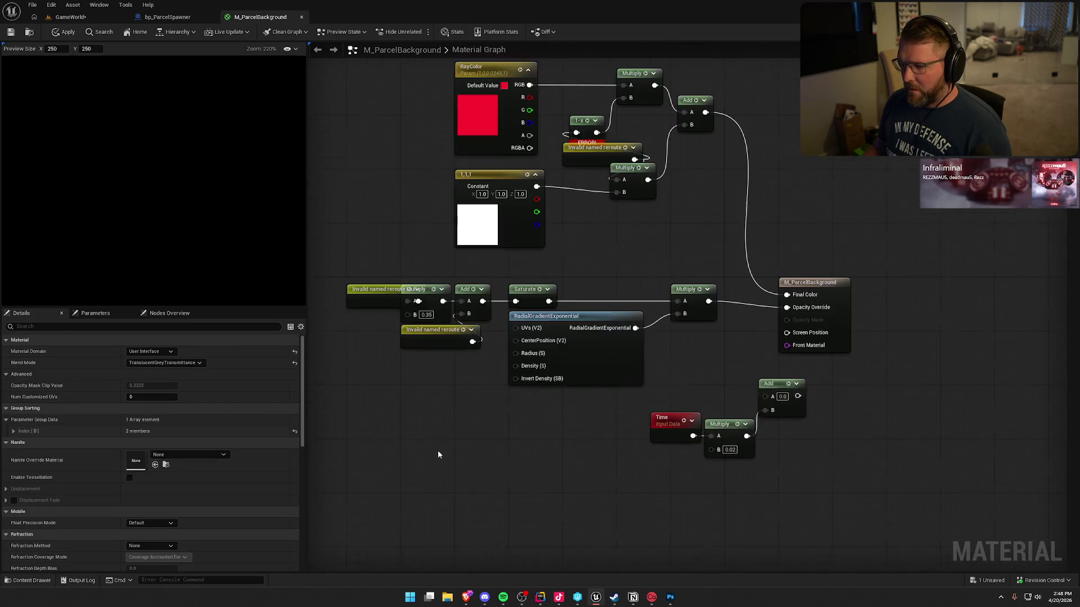
- Delete the middle row of gradient nodes and the invalid named reroute node
mouse_move(740, 351)
left_mouse_down()
mouse_move(618, 284)
mouse_move(395, 262)
left_mouse_up()
key("Delete")
key("Home")
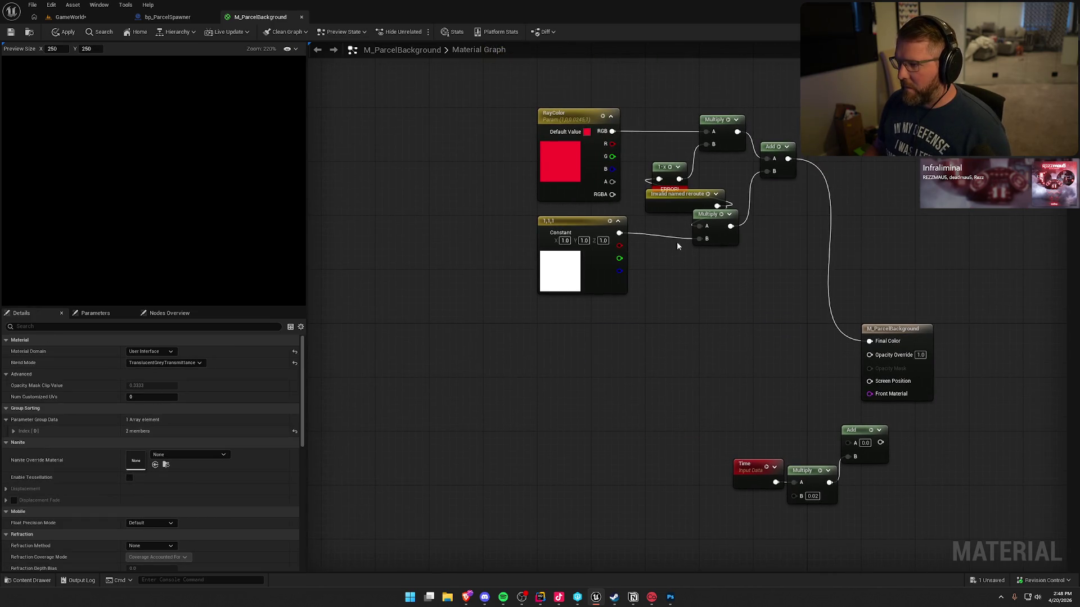
left_click(650, 198)
key("Delete")
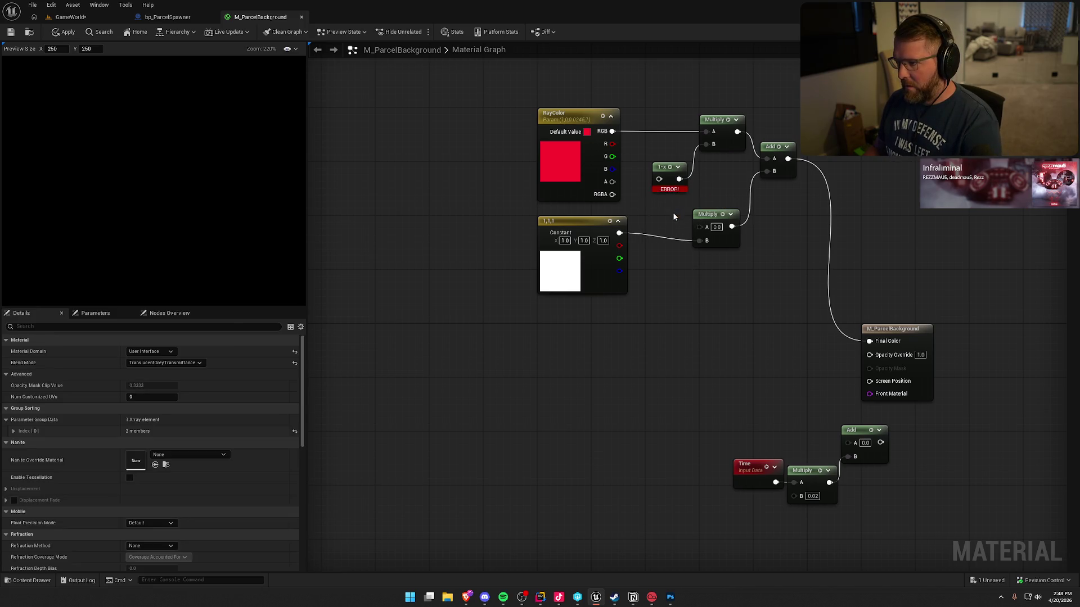
- Delete the leftover 1-x node for a solid red preview and show the UI Materials folder
left_click(658, 167)
key("Delete")
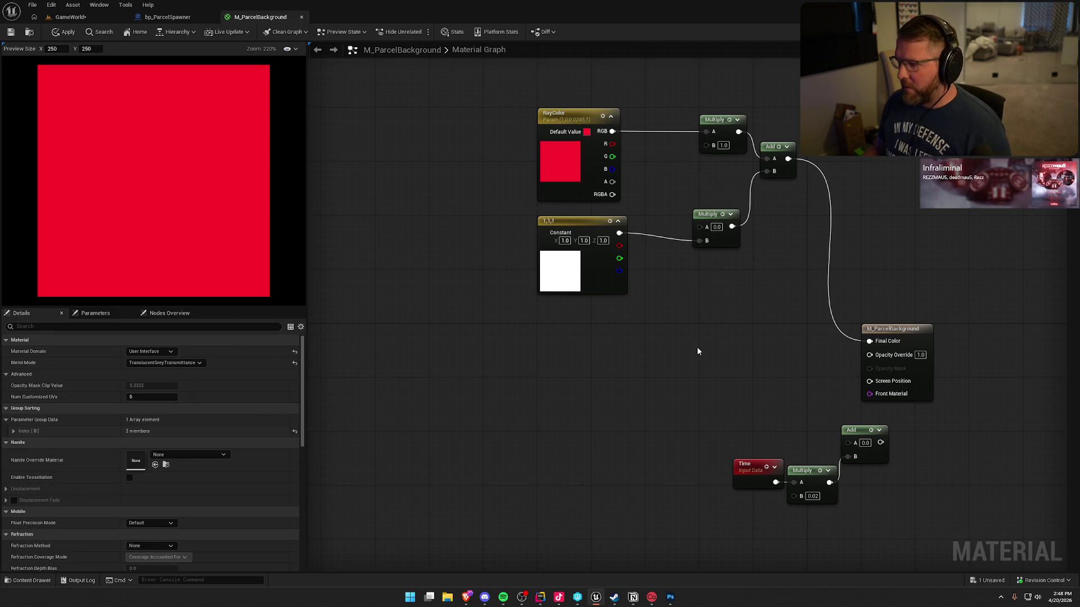
left_click_drag(698, 351, 698, 334)
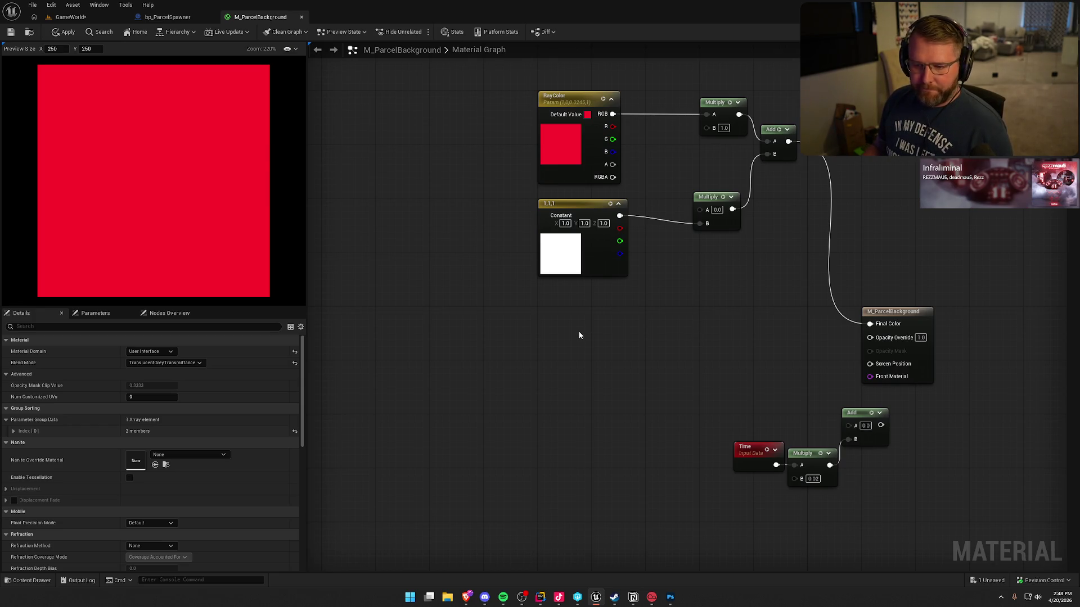
key("ctrl+space")
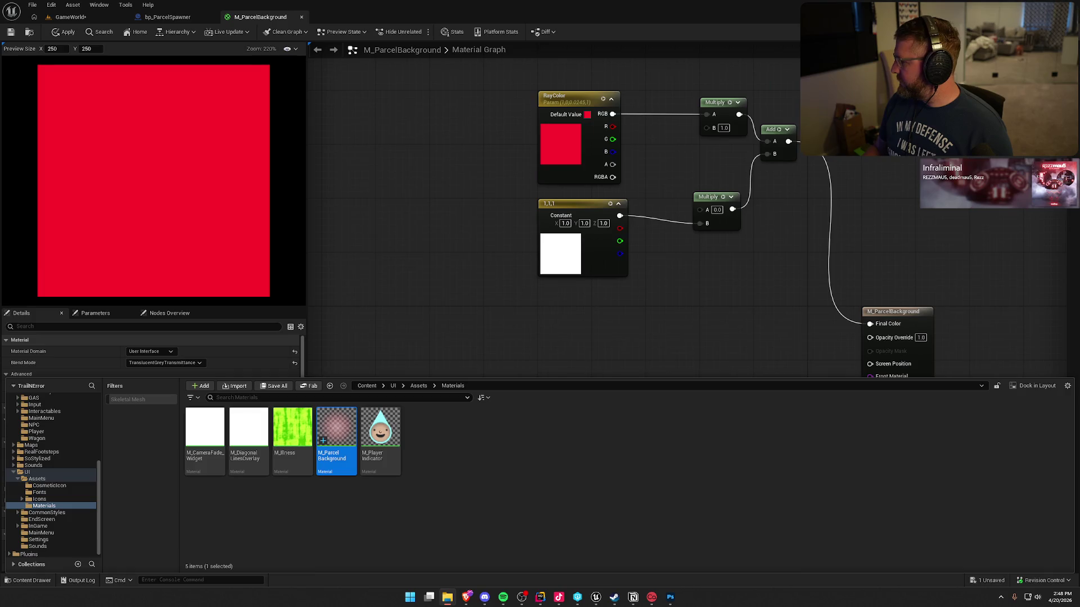
- Import ParcelBG.png into Materials, set its Texture Group to UI, and save the texture
left_click_drag(466, 597, 465, 454)
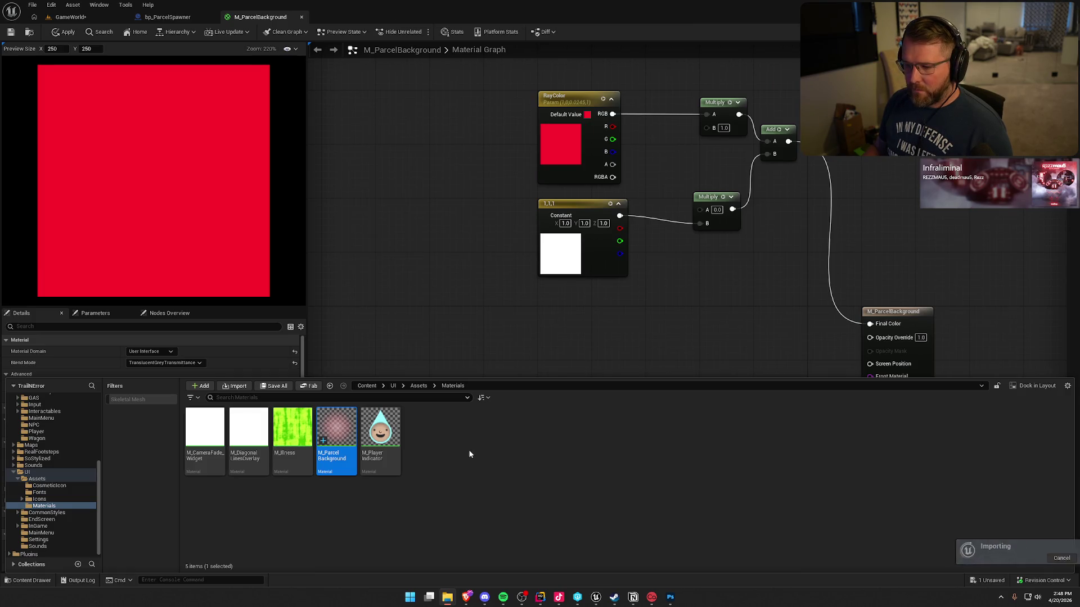
double_click(424, 428)
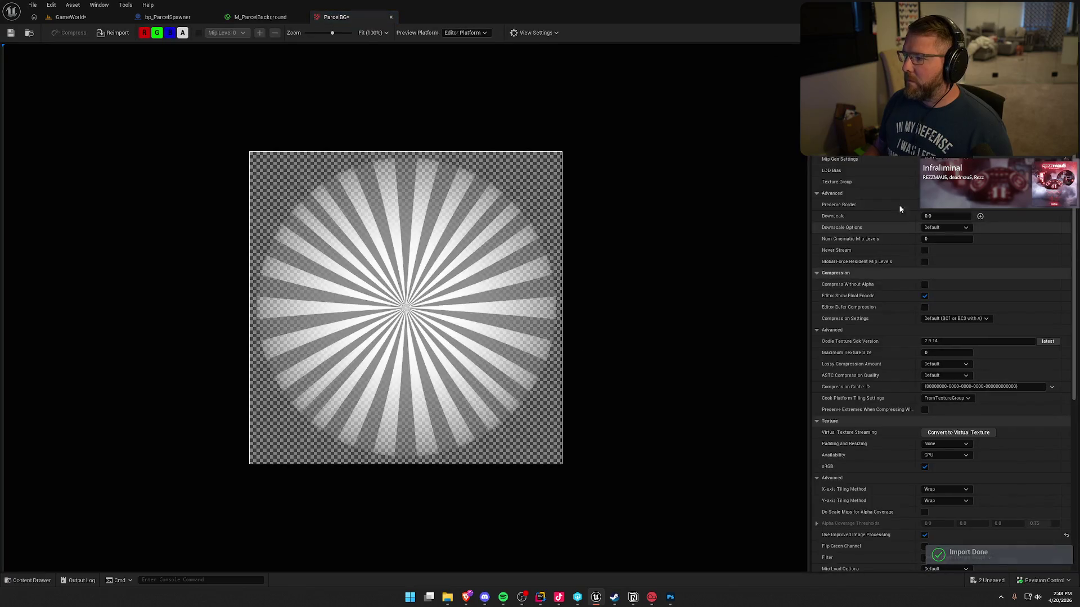
left_click(945, 160)
left_click(945, 163)
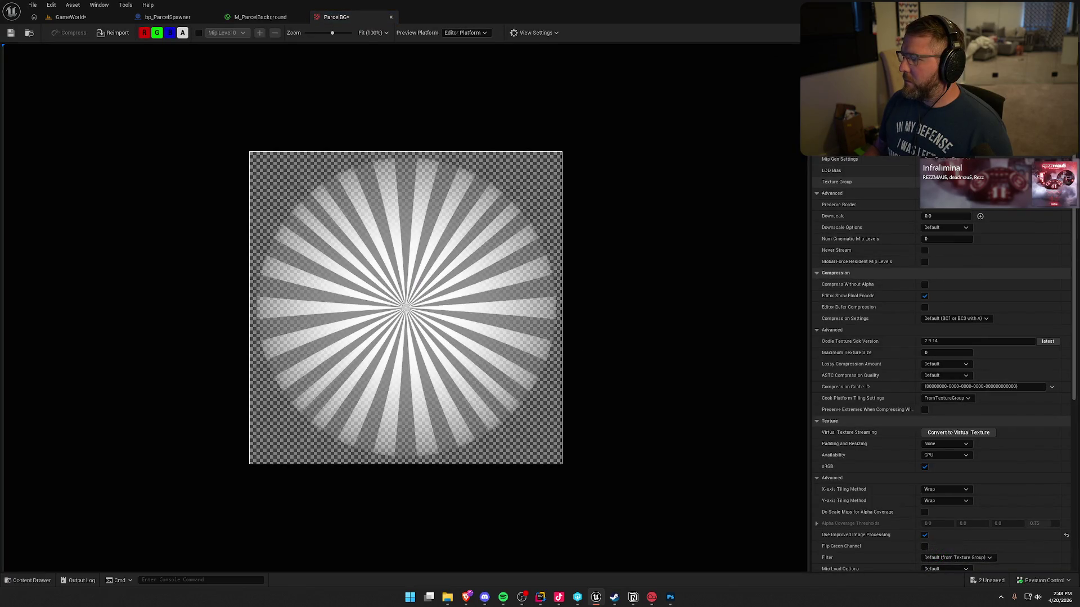
left_click(945, 181)
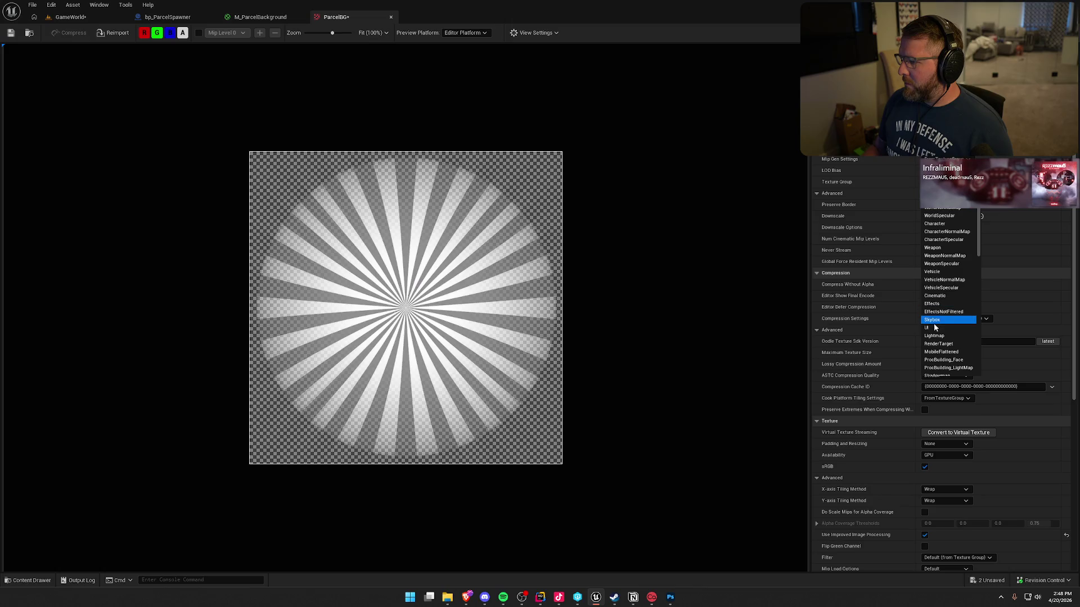
left_click(933, 328)
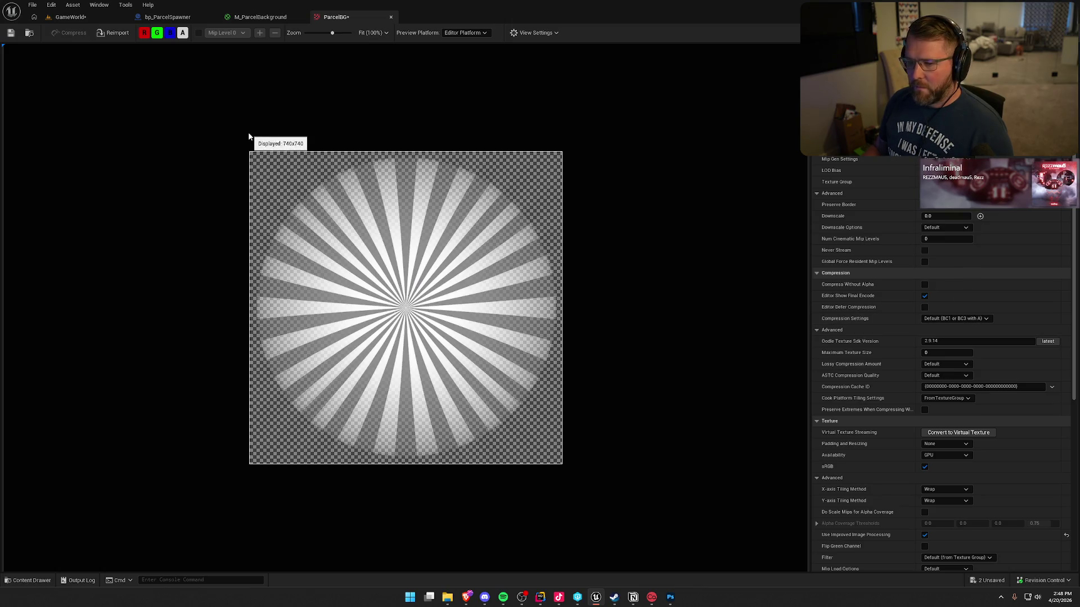
key("ctrl+s")
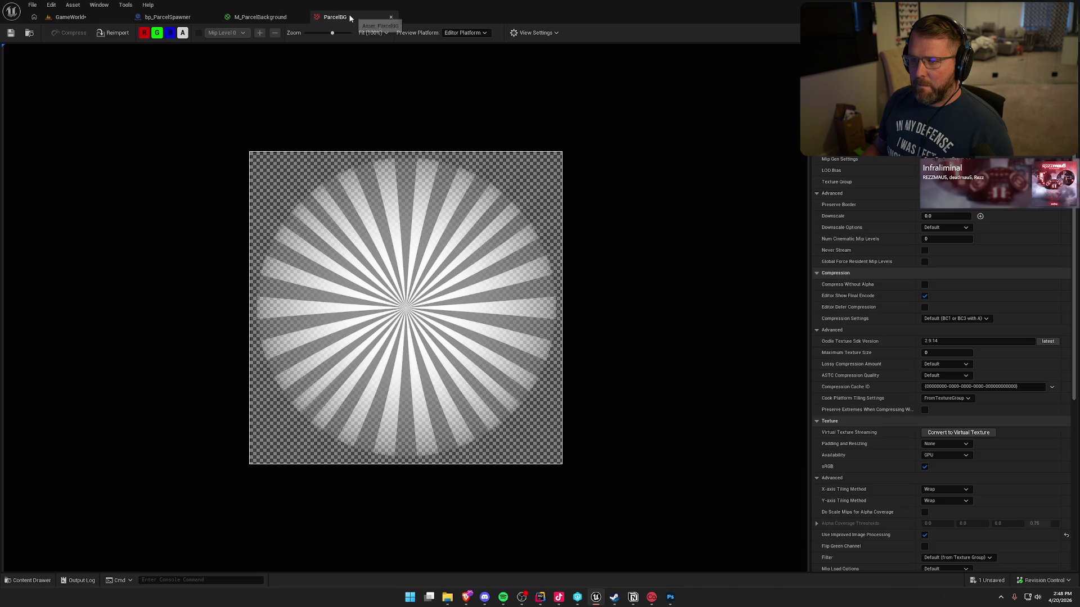
middle_click(349, 17)
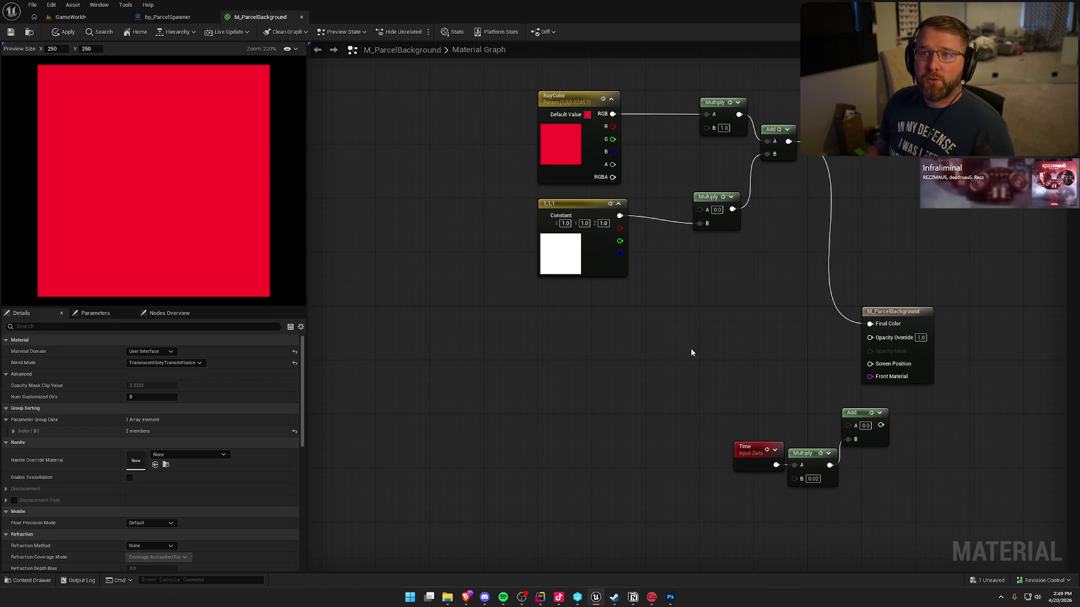
- Place a ParcelBG Texture Sample in the graph and arrange it beside the Time, Multiply and Add nodes
key("ctrl+space")
left_click_drag(428, 431, 471, 327)
left_click_drag(589, 414, 538, 354)
left_click_drag(838, 454, 679, 347)
left_click_drag(795, 356, 576, 384)
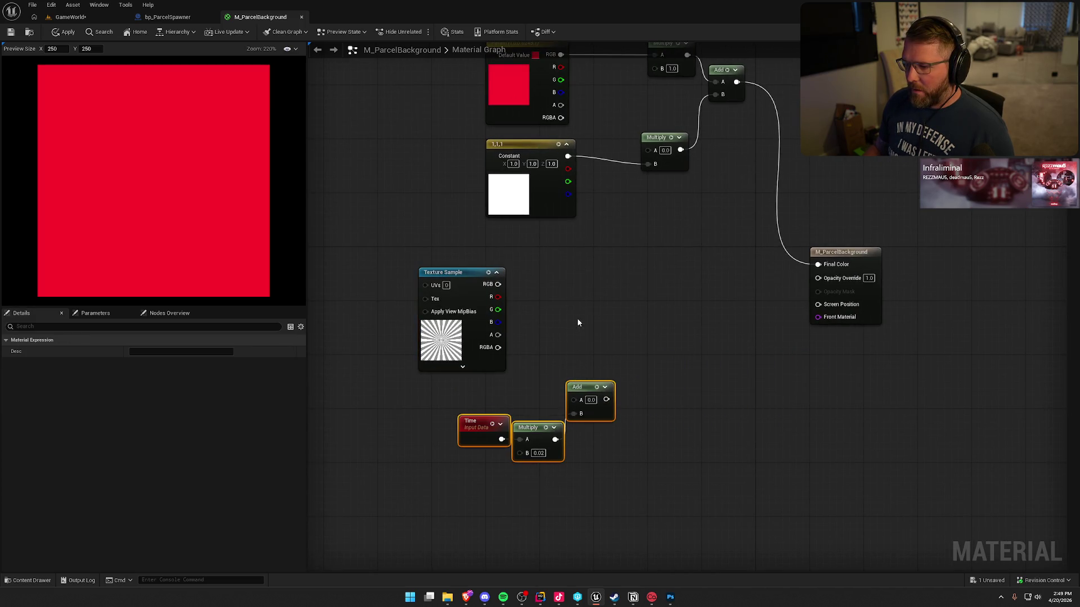
left_click_drag(578, 322, 612, 333)
left_click(611, 333)
left_click_drag(503, 276, 685, 271)
left_click(507, 300)
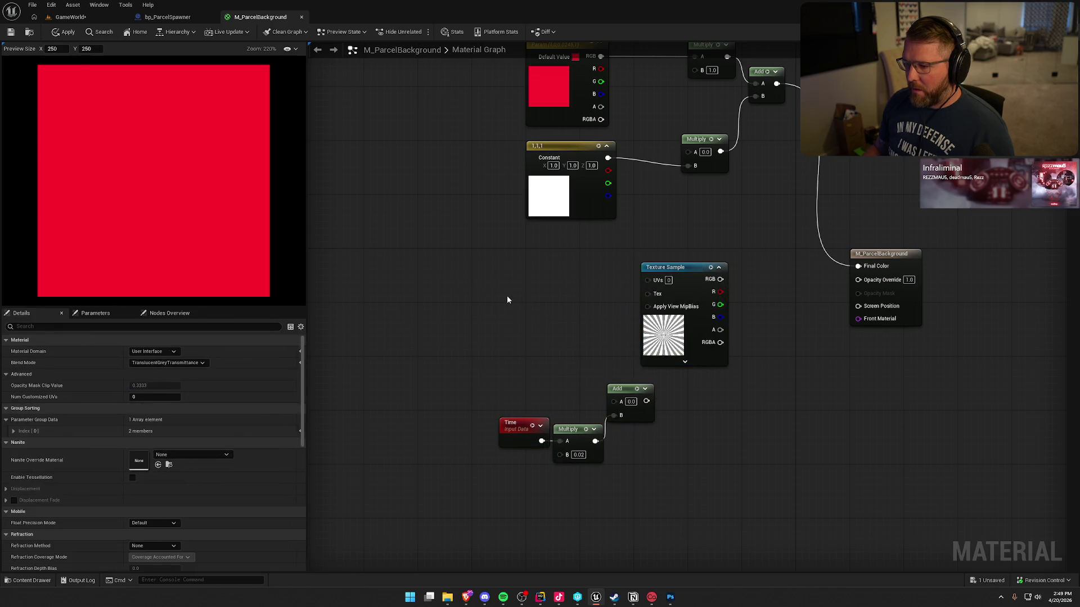
- Add a TextureCoordinate node and wire it into the Add node of the Time pan
right_click(495, 338)
type("tex")
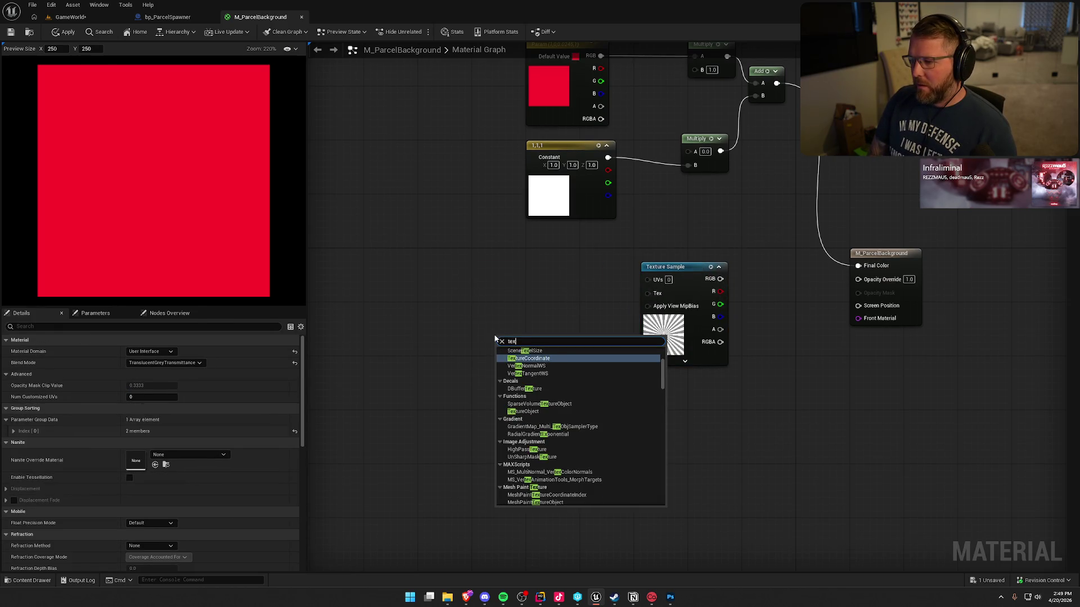
key("Return")
mouse_move(563, 347)
left_mouse_down()
mouse_move(612, 400)
mouse_move(656, 321)
mouse_move(648, 279)
mouse_move(865, 270)
left_mouse_up()
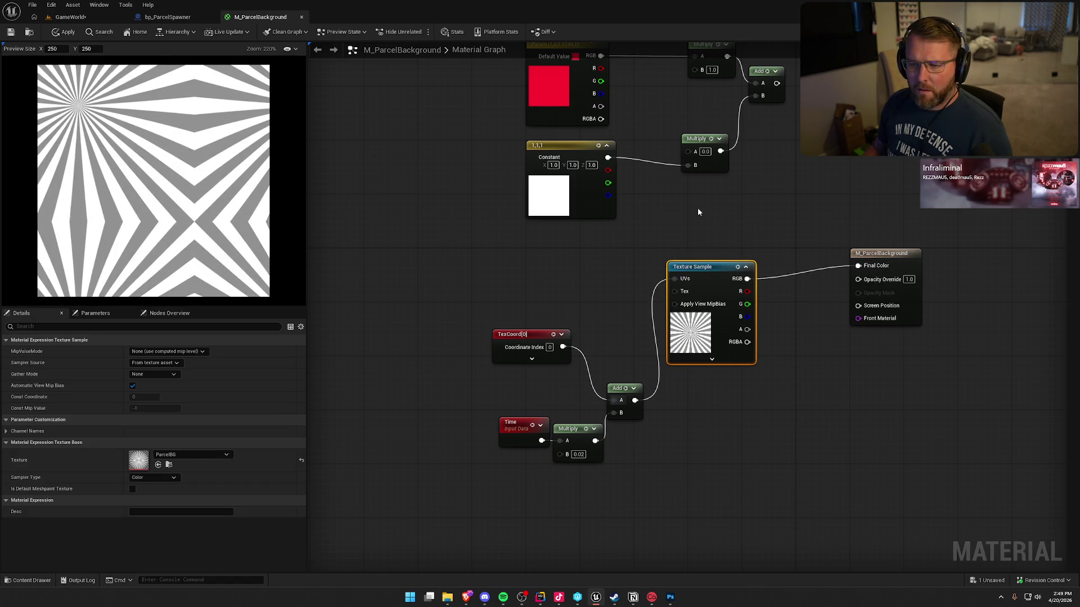
left_click_drag(497, 279, 634, 474)
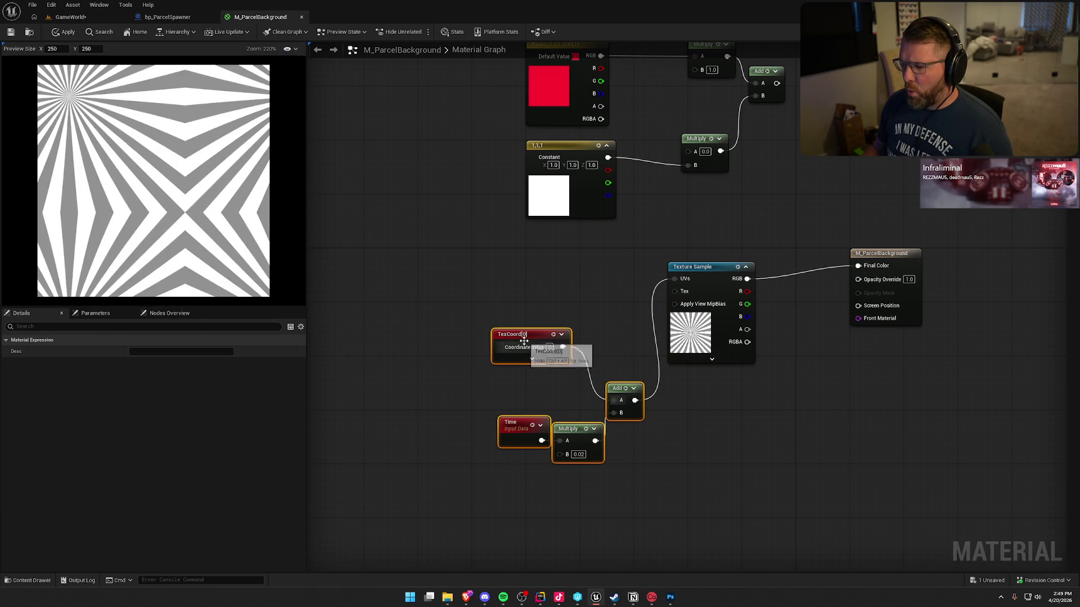